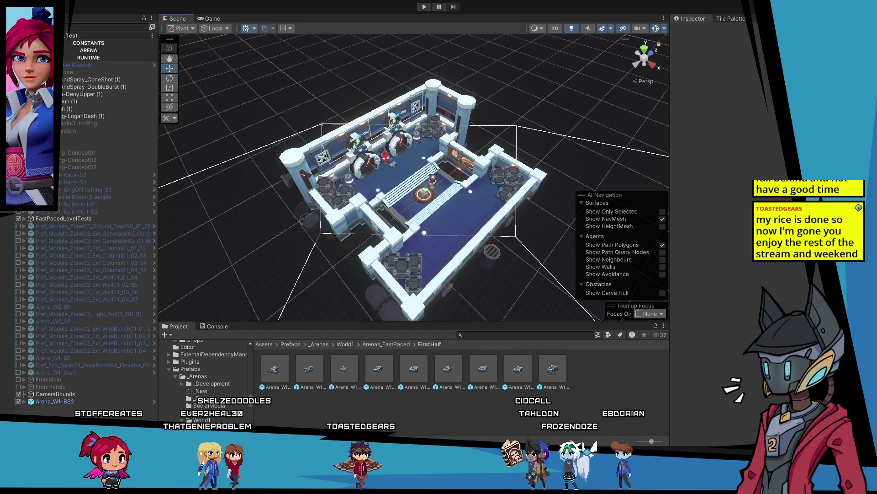
Step: Orbit the Scene view around the Arena_W1-BS2 arena in the FastPacedLevelTests scene
drag(320, 274, 205, 292)
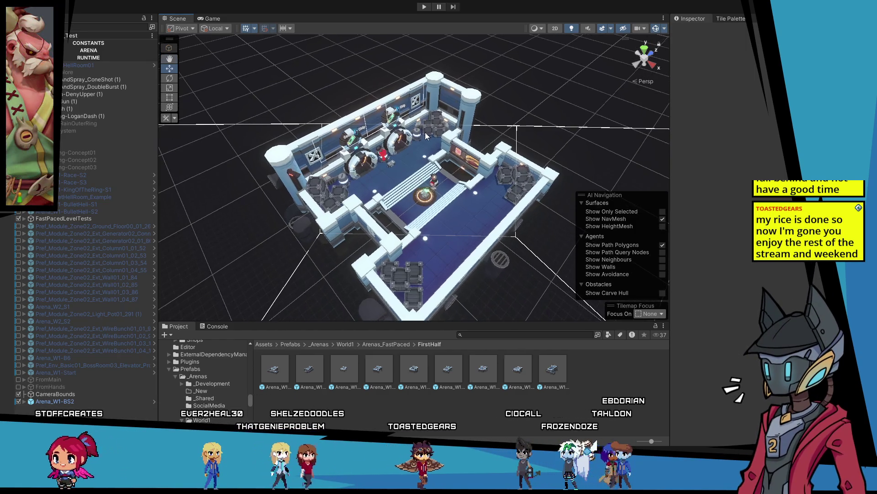
Step: Open Arena_W1-BS2 in Prefab Mode and inspect its ambience holder and CameraBounds objects
click(89, 394)
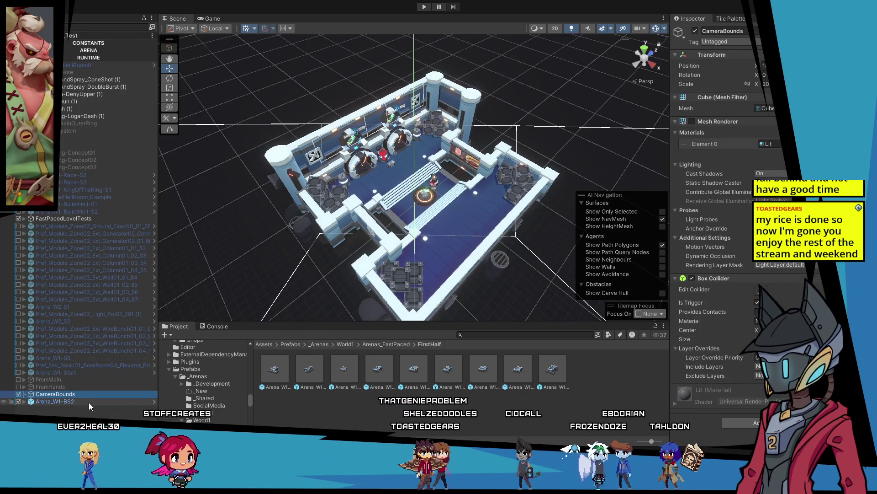
double_click(88, 401)
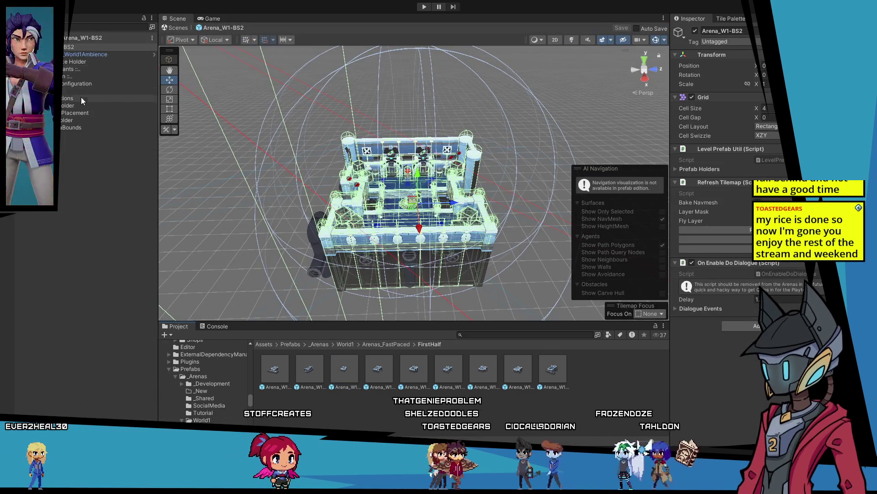
click(77, 62)
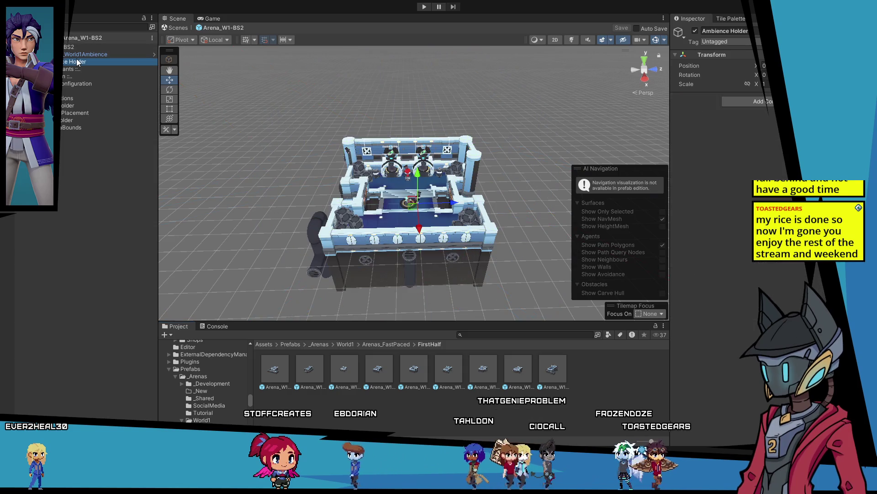
click(75, 126)
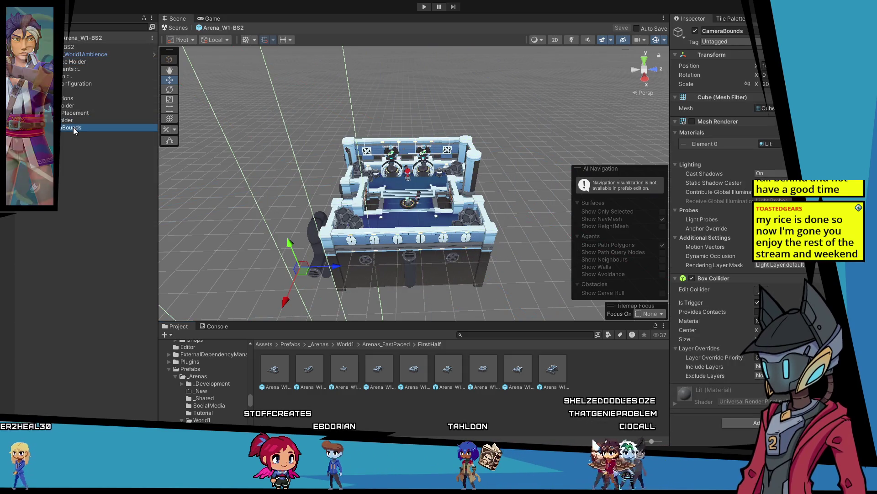
click(108, 186)
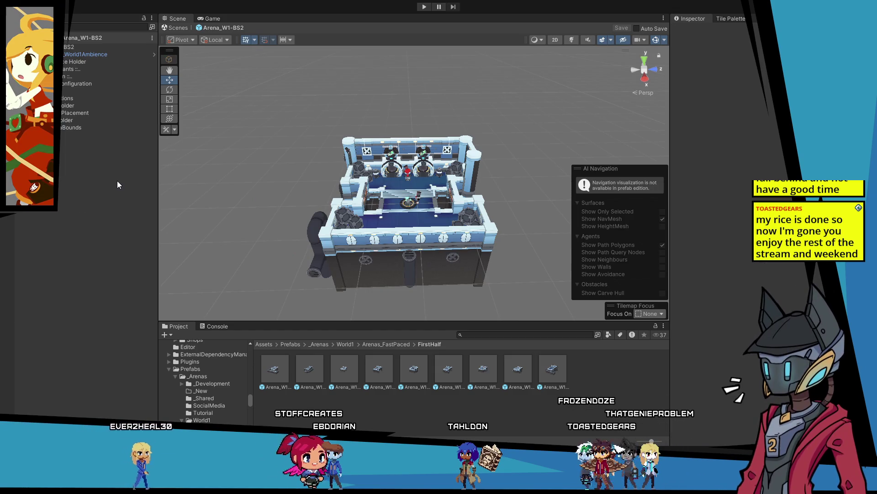
Step: View the BS2 arena from above, then return to the scene and open Arena_W1-BS3 in Prefab Mode
mouse_move(193, 168)
mouse_down()
mouse_move(297, 172)
mouse_move(401, 227)
mouse_up()
scroll(401, 226, up, 6)
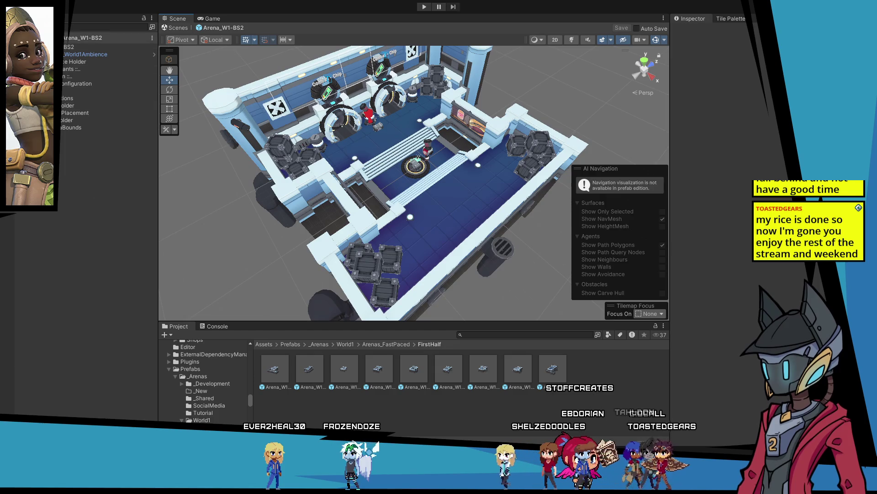
click(177, 27)
double_click(392, 372)
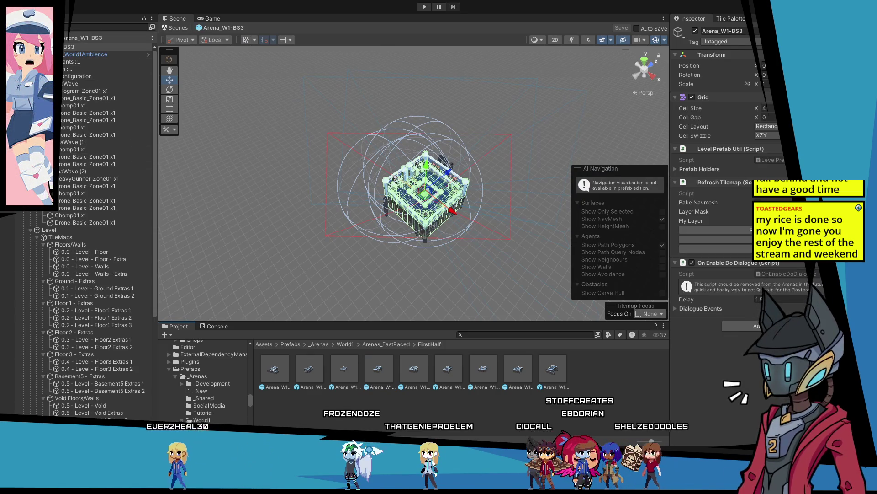
Step: Replace Arena_W1-BS2 in the test scene with the Arena_W1-BS3 prefab
click(57, 38)
click(109, 401)
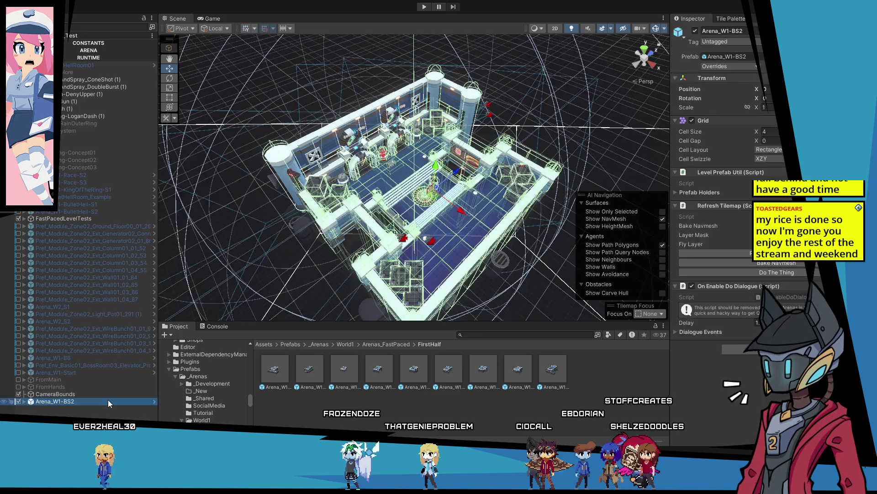
key(Delete)
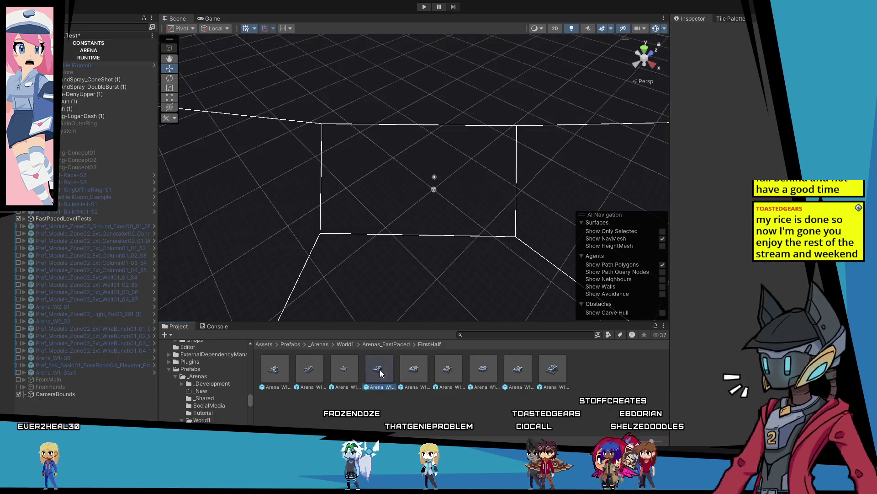
drag(84, 410, 84, 409)
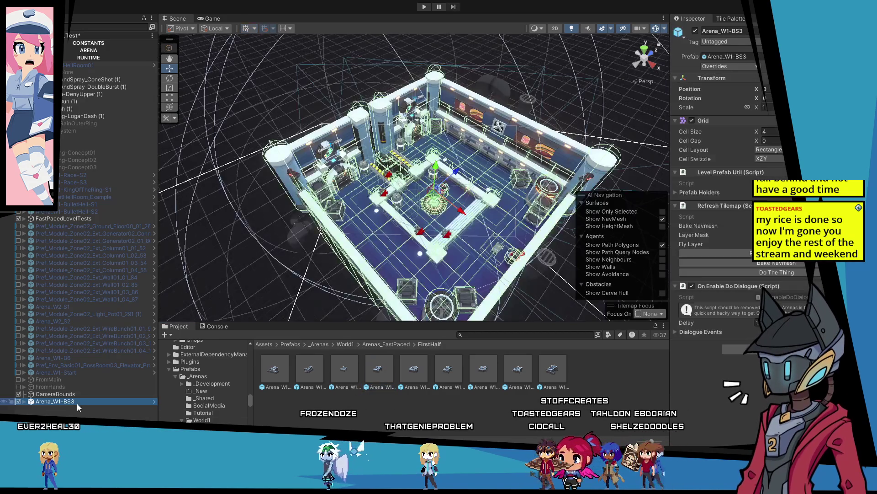
Step: Expand Arena_W1-BS3 in the Hierarchy to show its child objects
click(23, 401)
click(23, 401)
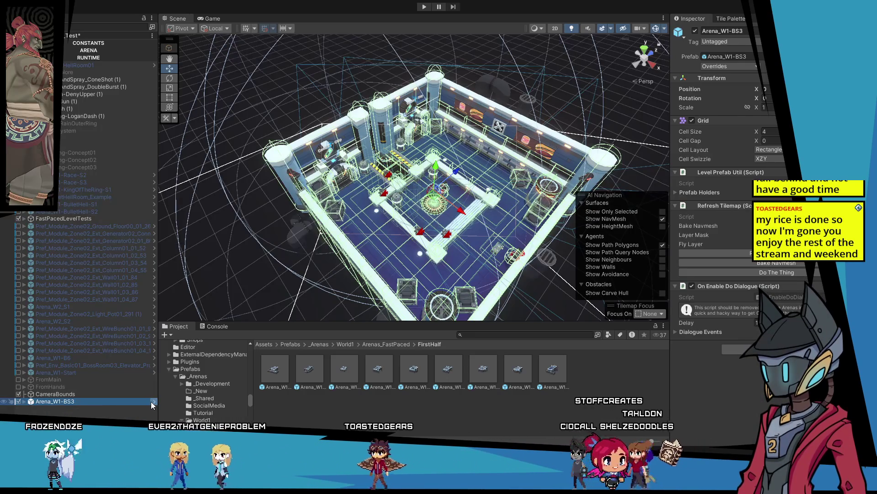
click(25, 402)
scroll(89, 411, down, 2)
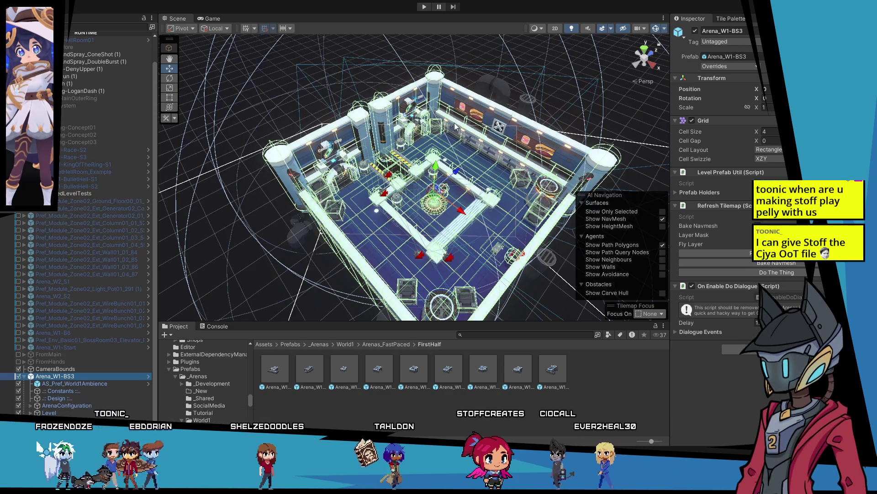
click(23, 377)
Step: Briefly open Arena_W1-BS3 in Prefab Mode, return, then select and open its asset in the FirstHalf folder
click(22, 409)
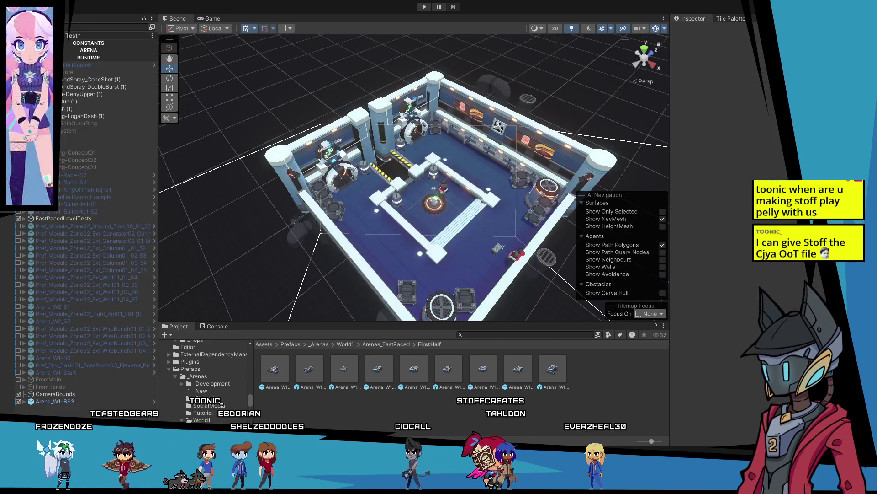
click(152, 402)
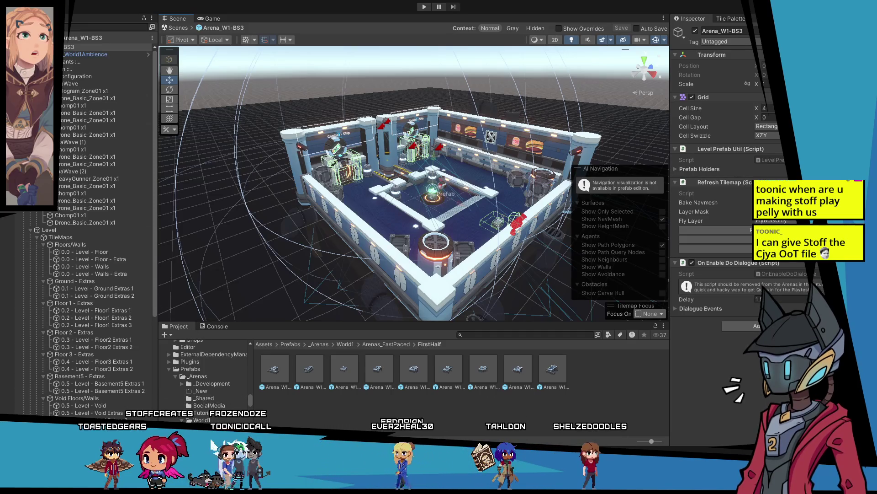
click(59, 37)
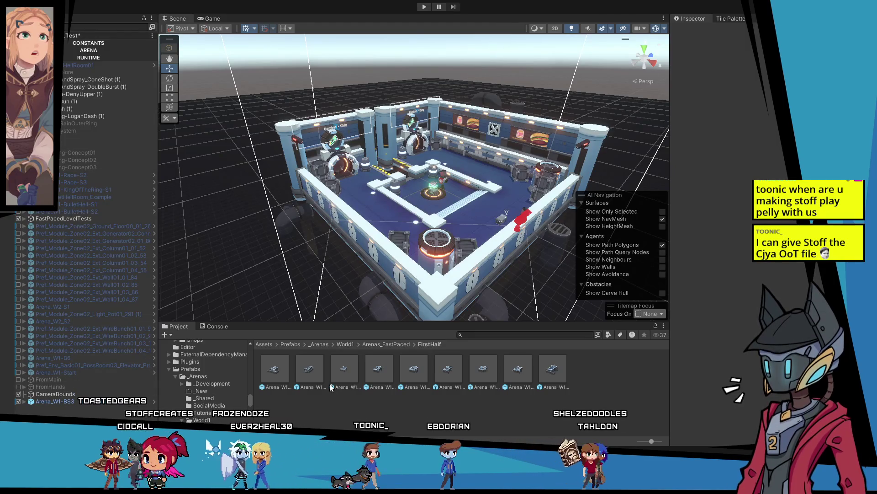
click(381, 368)
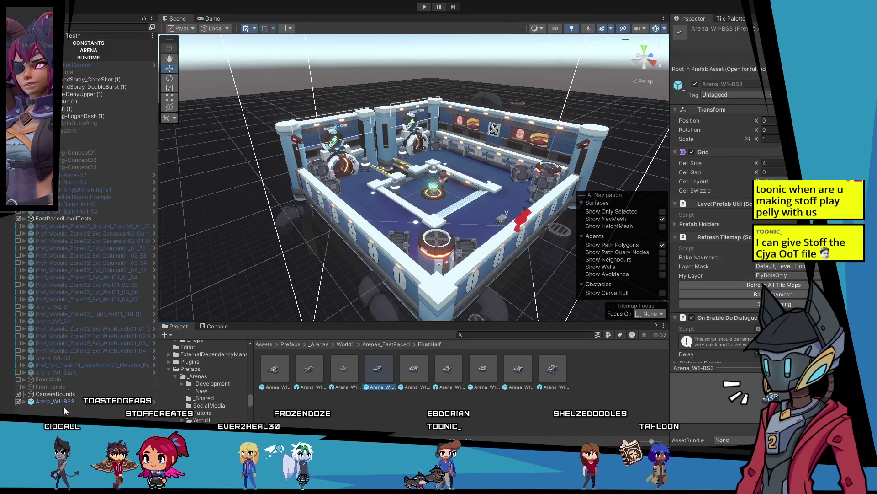
double_click(378, 372)
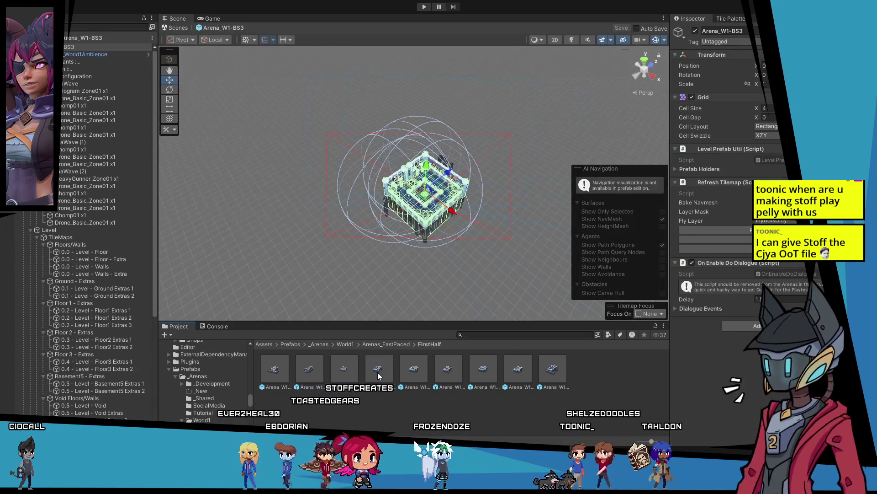
Step: Zoom into the Arena_W1-BS3 prefab, clear the selection and pan to recentre the arena
scroll(434, 179, up, 5)
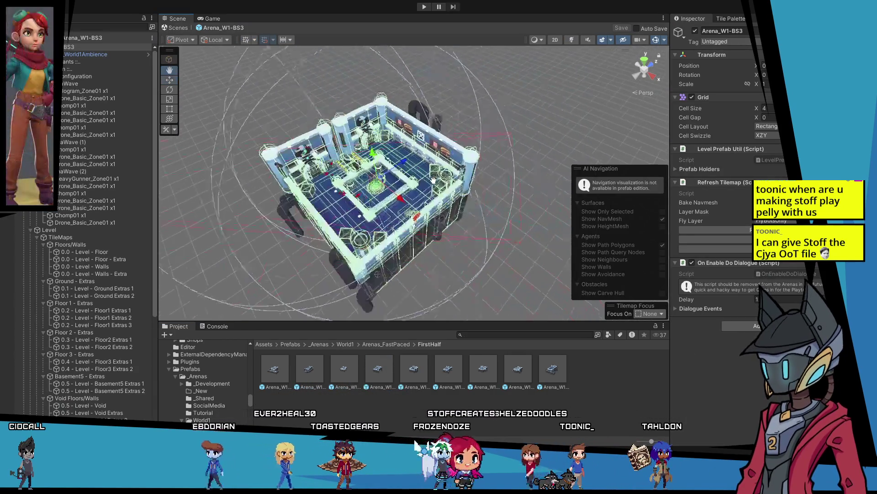
scroll(433, 180, up, 5)
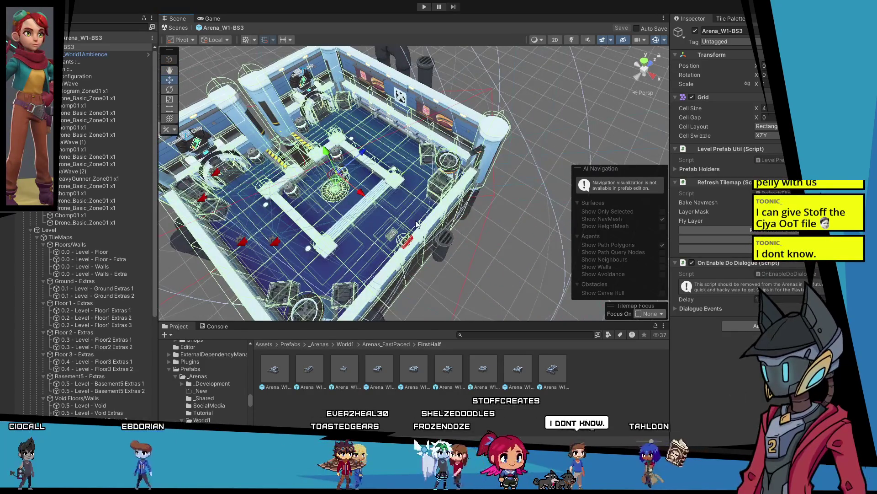
scroll(417, 224, up, 2)
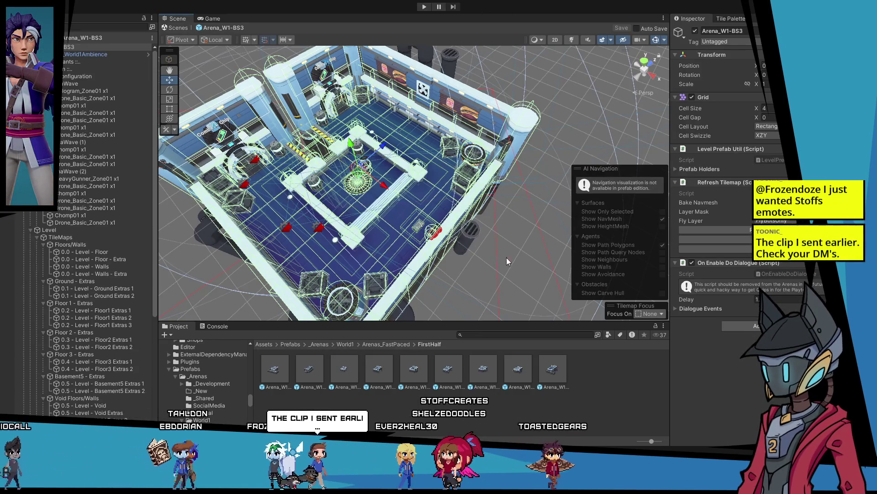
click(519, 254)
drag(425, 201, 440, 188)
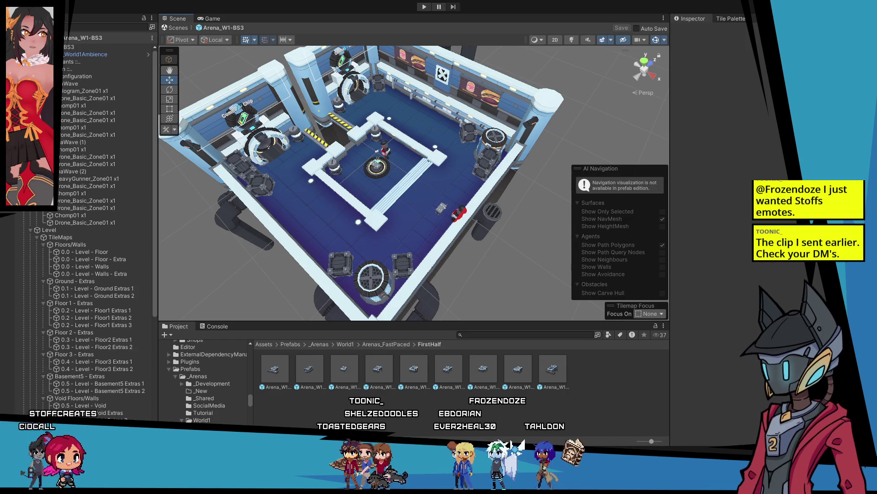
Step: Orbit around the arena and frame the view closely on the Combat Chip robot portal
scroll(331, 205, up, 3)
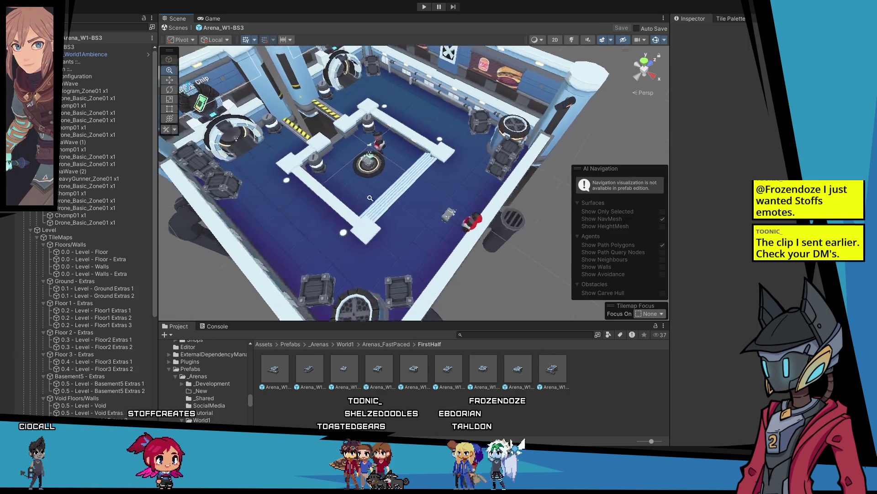
drag(331, 205, 449, 218)
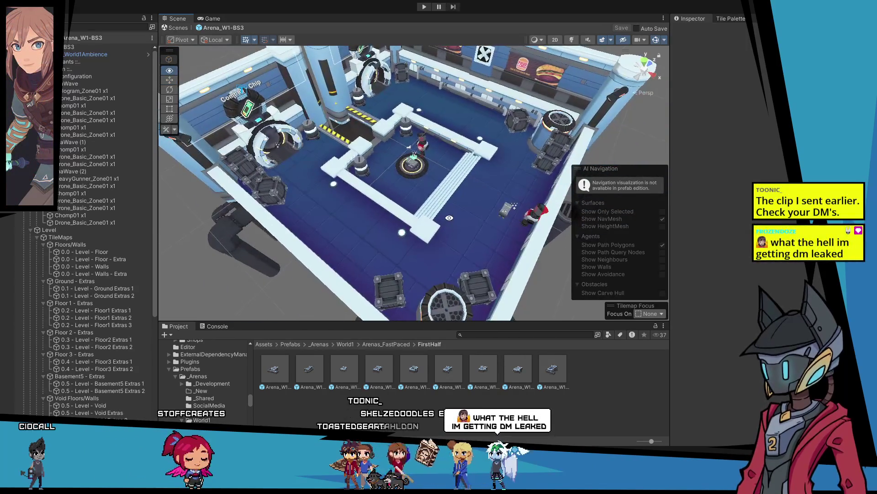
scroll(352, 156, up, 10)
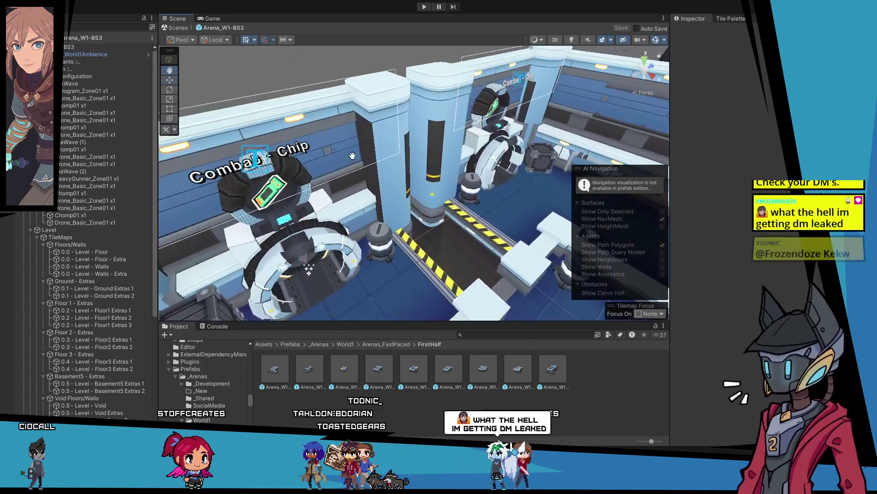
scroll(352, 155, up, 8)
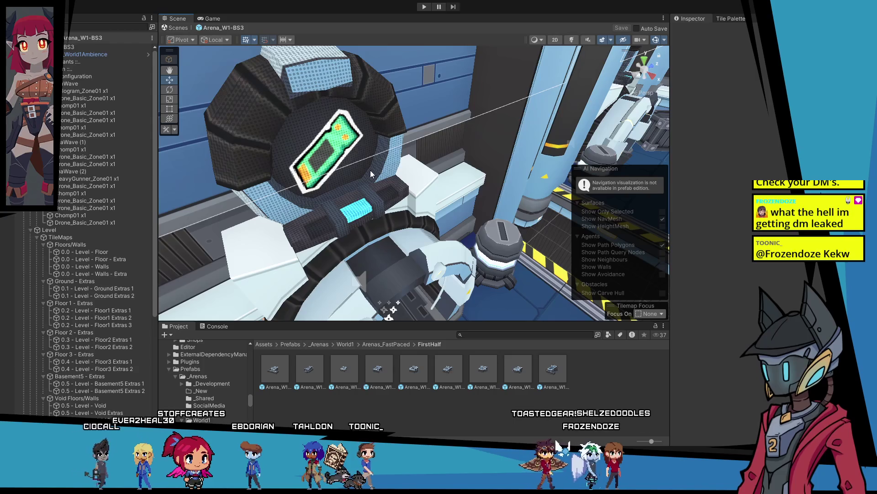
drag(370, 170, 195, 185)
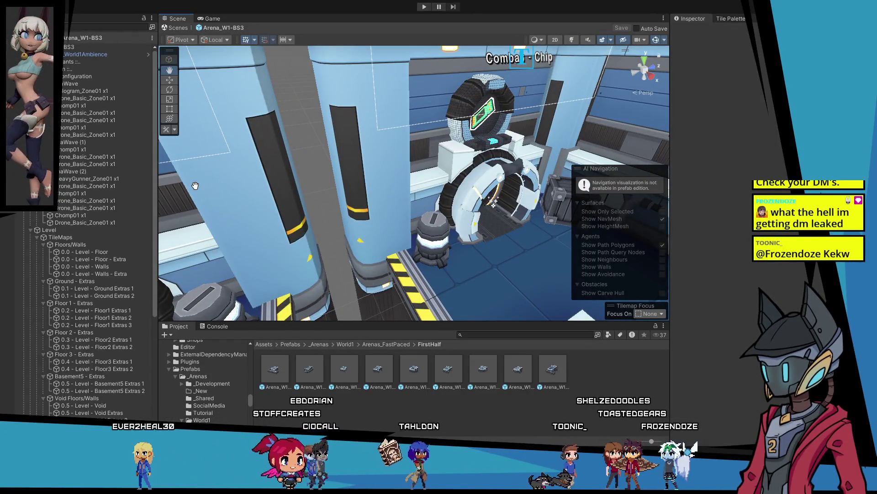
key(f)
scroll(414, 197, down, 10)
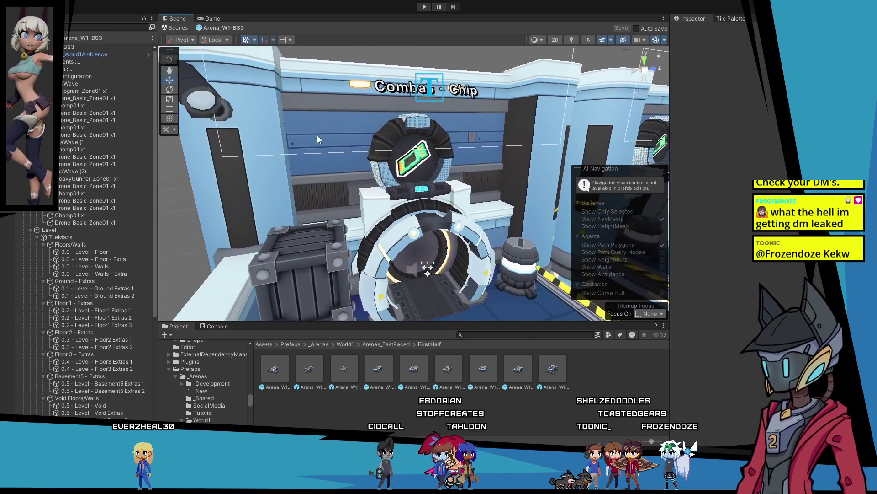
scroll(319, 140, up, 6)
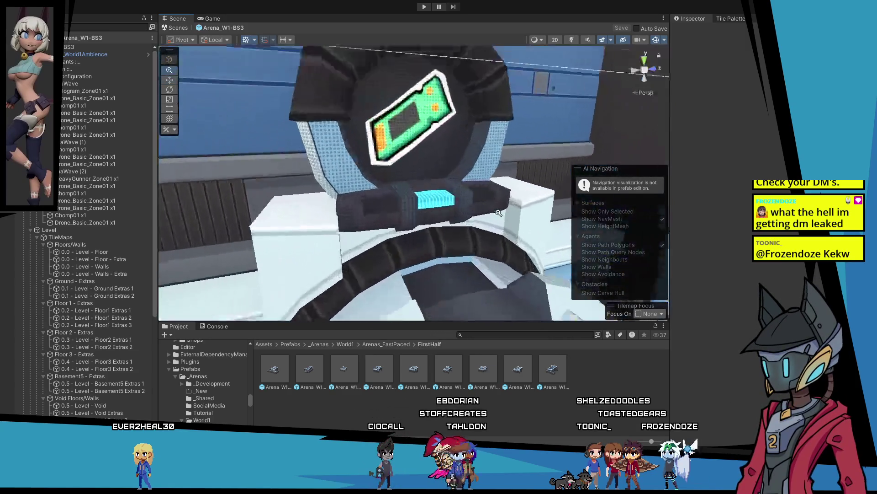
Step: Select the portal's door-display mesh and expand its material properties in the Inspector
click(344, 159)
click(342, 155)
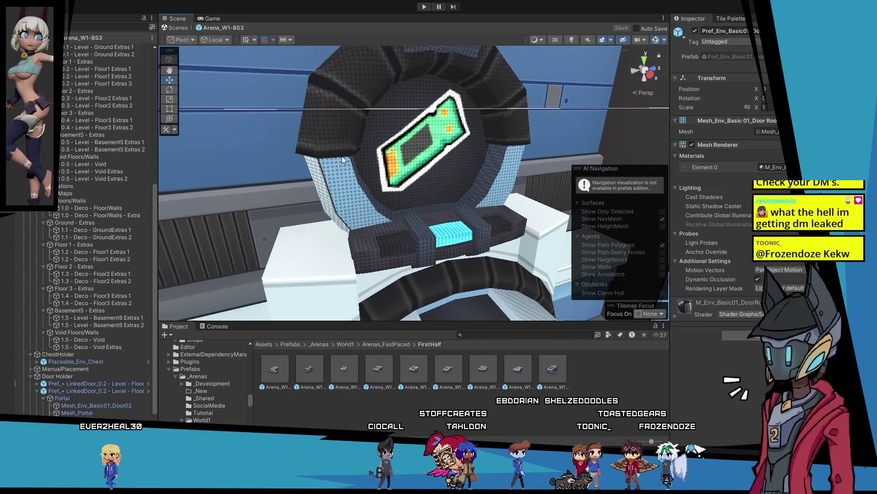
click(675, 316)
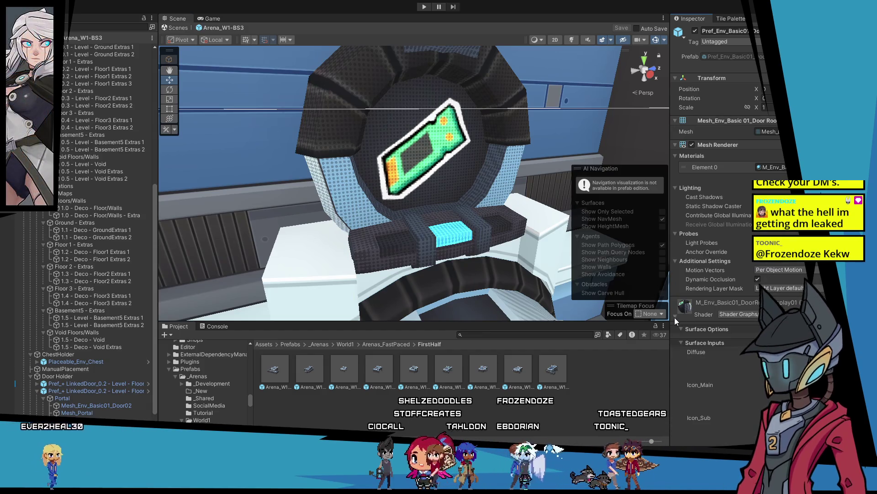
scroll(675, 317, down, 3)
scroll(676, 317, down, 1)
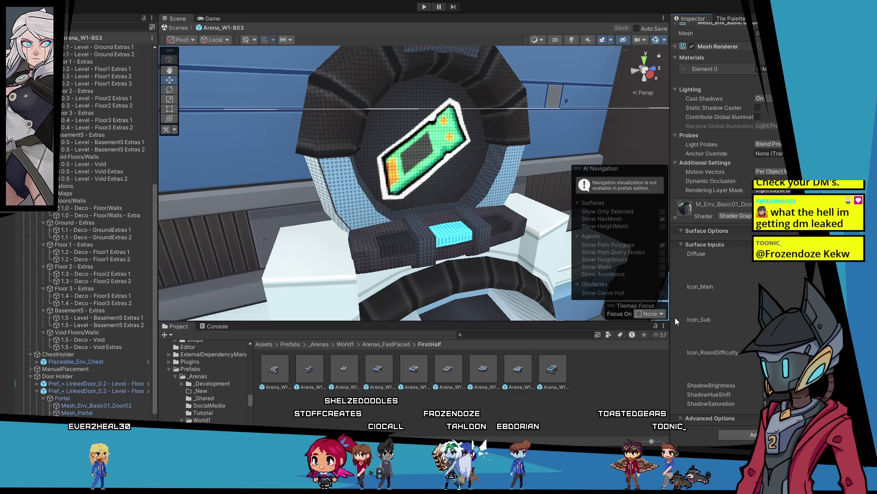
Step: Pull back from the portal to view the whole arena
scroll(424, 211, down, 5)
drag(424, 210, 438, 218)
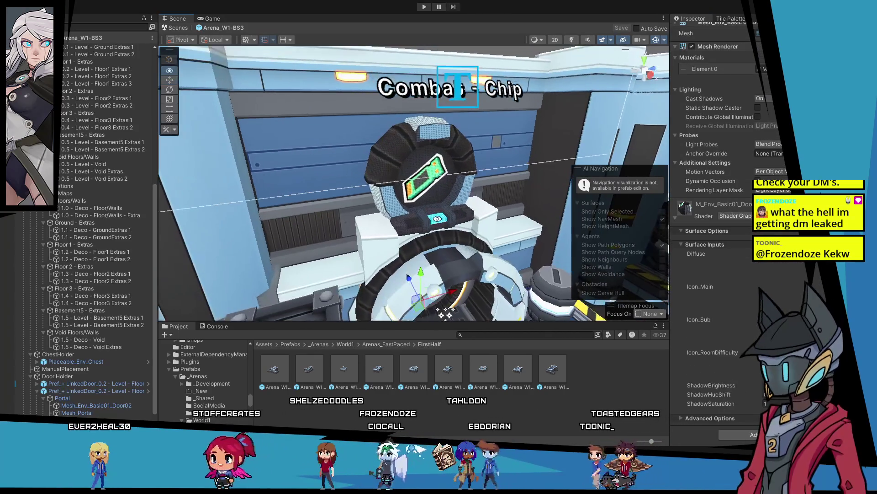
scroll(437, 218, down, 10)
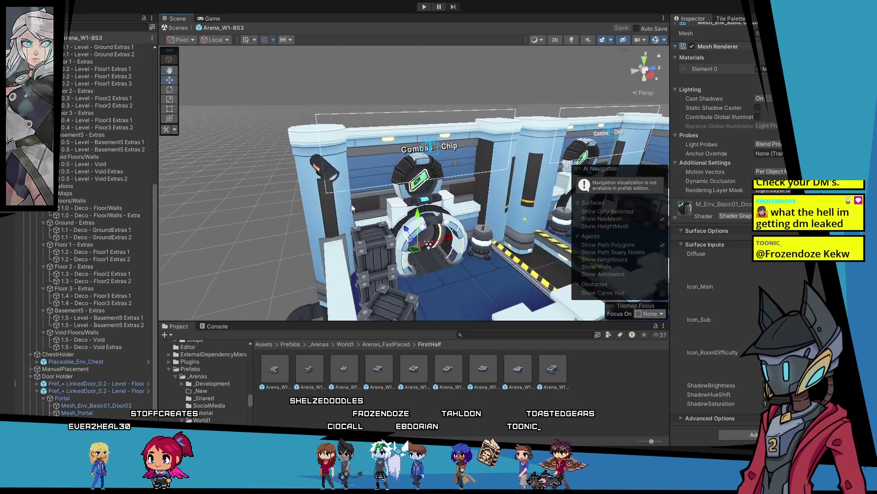
drag(437, 218, 386, 256)
scroll(457, 221, up, 8)
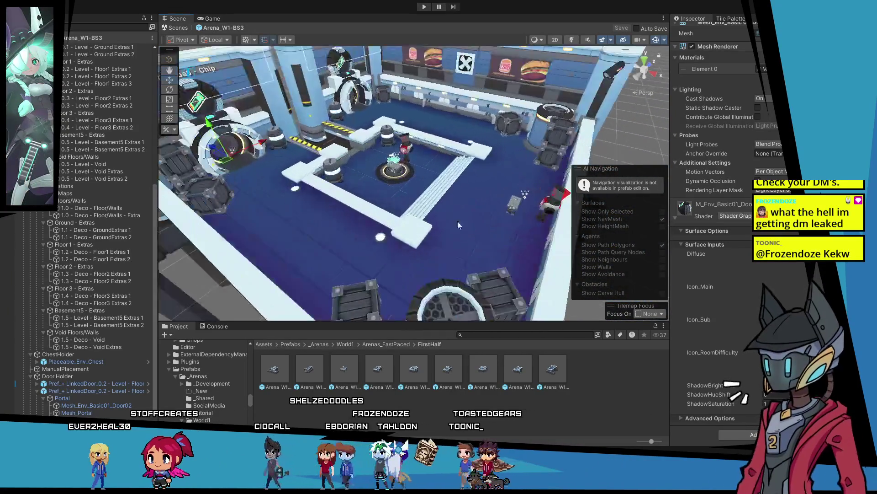
scroll(81, 183, up, 5)
scroll(57, 202, up, 6)
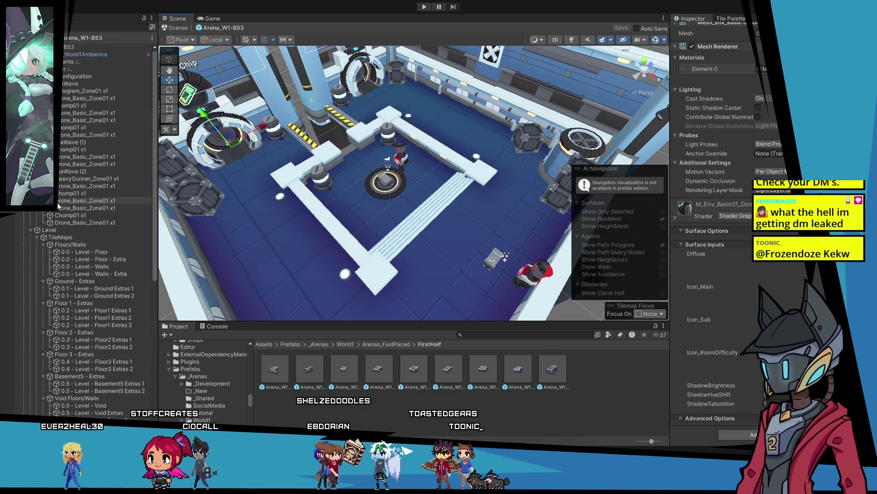
Step: Inspect the HeavyGunner_Zone01, Drone_Basic_Zone01 and Chomp01 x1 spawn points, then select Configuration
click(89, 178)
click(91, 186)
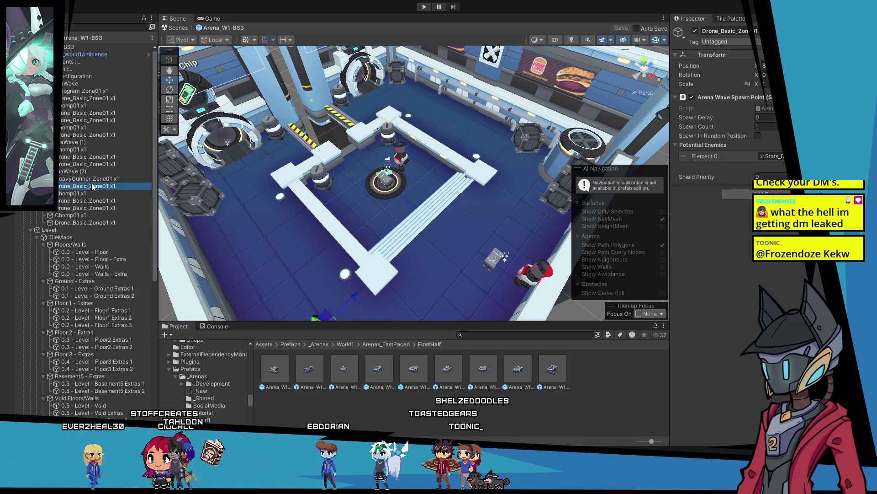
scroll(267, 196, up, 2)
scroll(267, 196, down, 2)
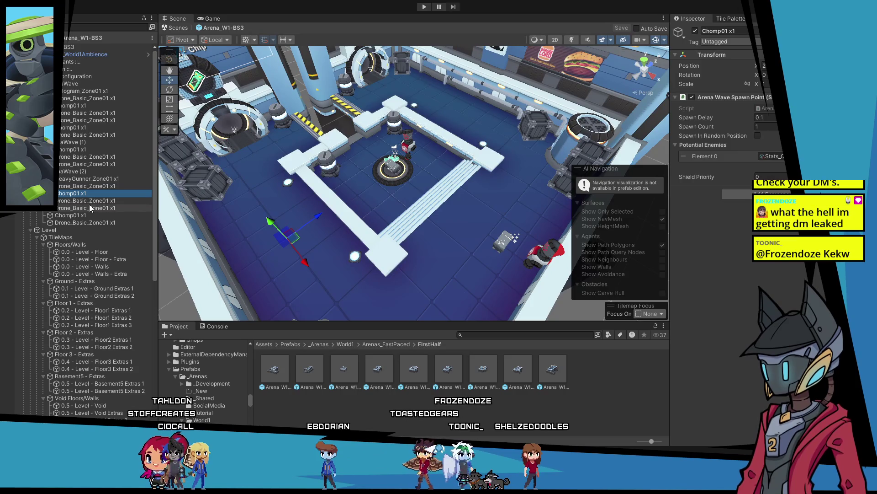
click(91, 167)
click(97, 144)
click(110, 128)
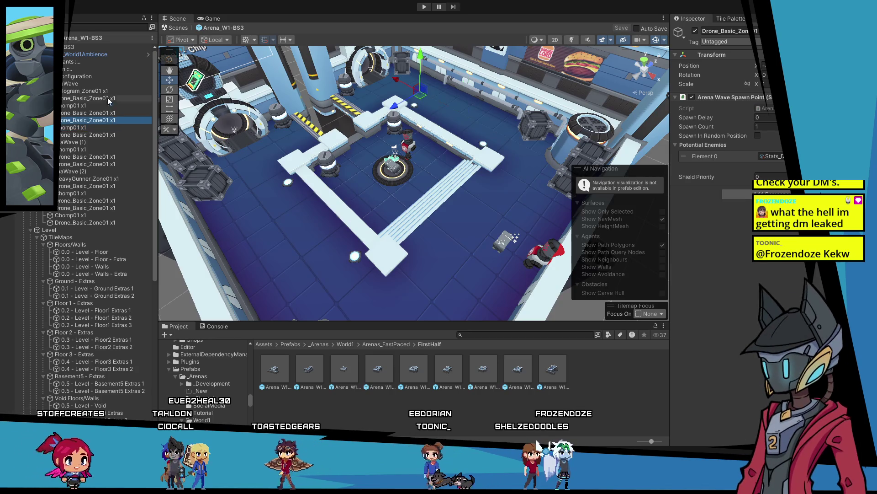
click(89, 76)
click(760, 194)
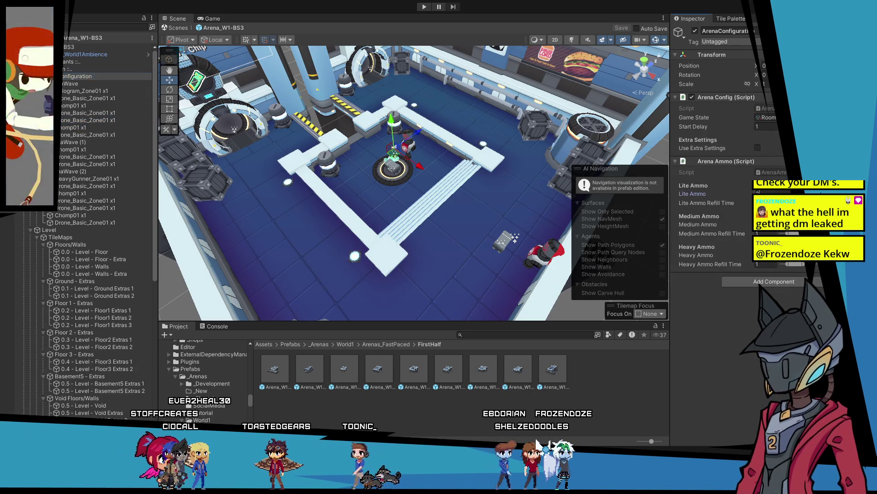
Step: Commit the new Lite Ammo value in the Arena Ammo component
key(Return)
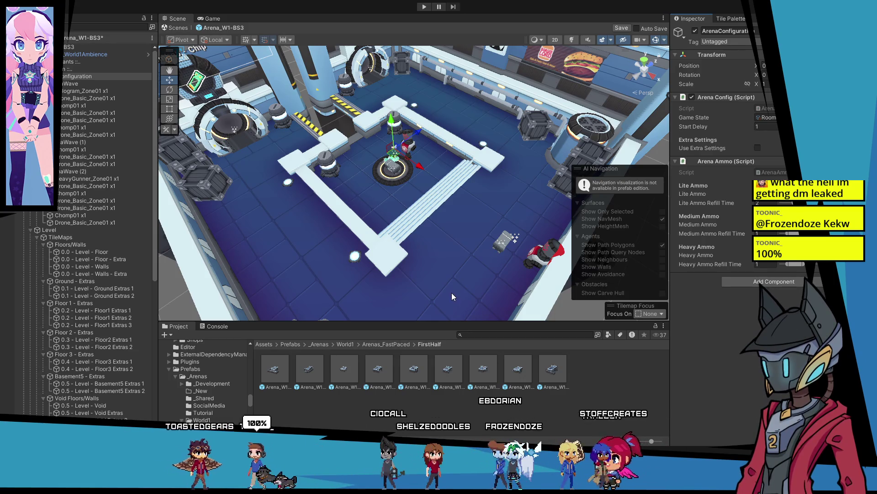
Step: Check the reward chest in the arena, then deselect it
scroll(500, 255, up, 5)
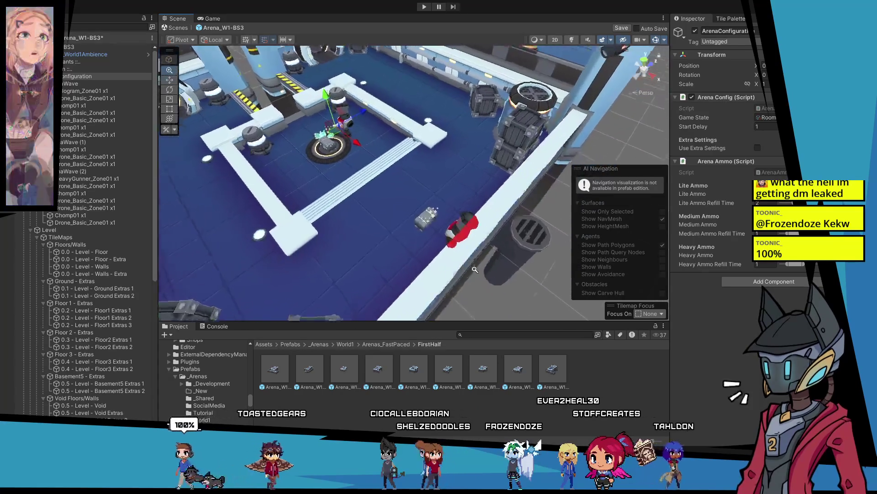
click(418, 231)
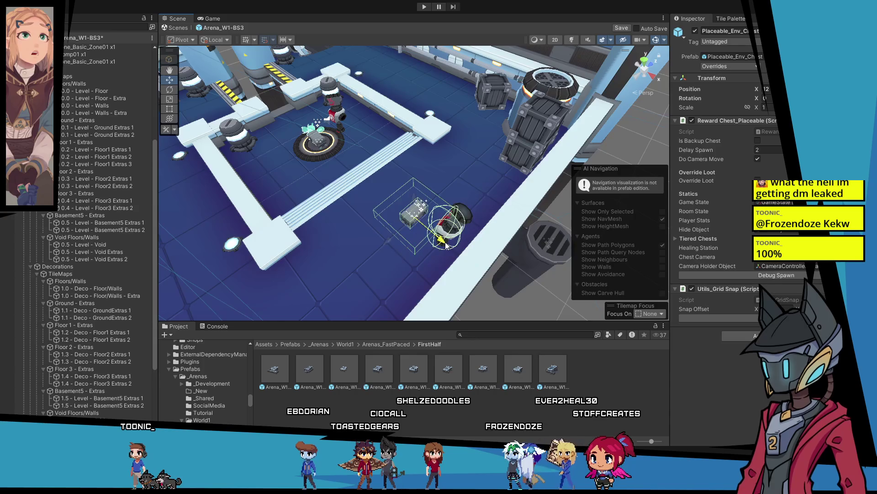
click(504, 298)
scroll(458, 265, down, 3)
drag(458, 262, 432, 254)
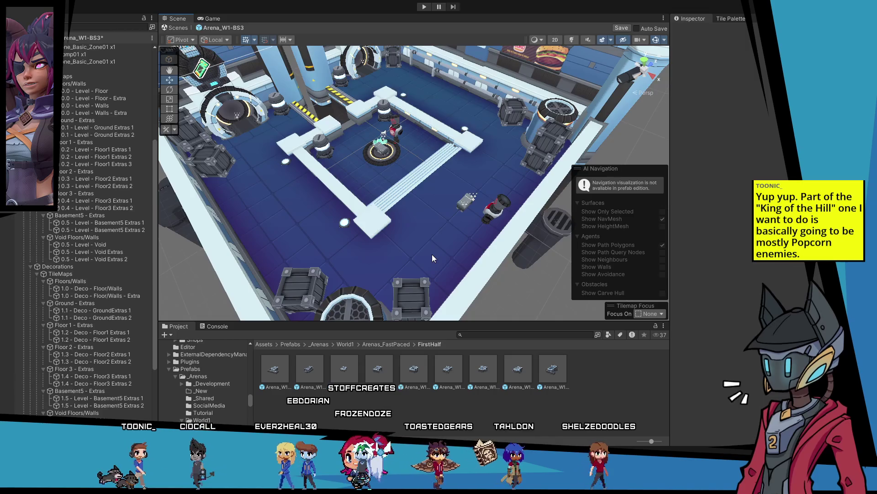
Step: Orbit the view into position over the arena and save the Arena_W1-BS3 changes with Ctrl+S
drag(280, 188, 344, 229)
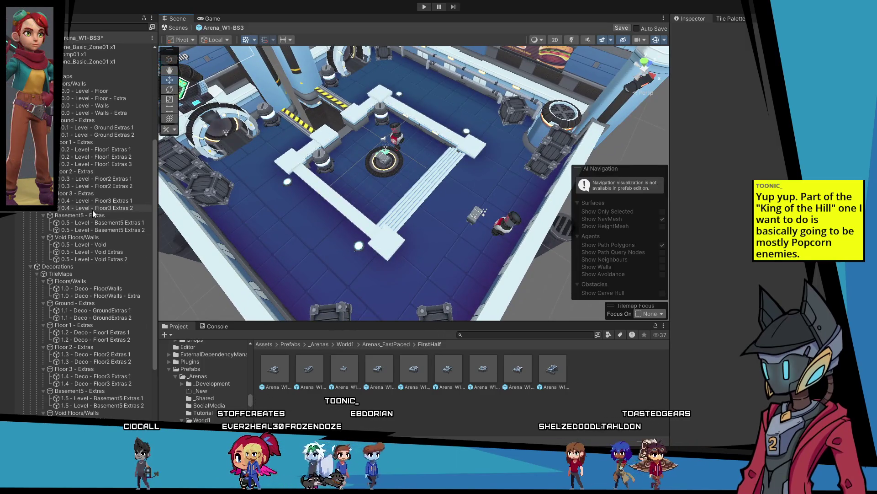
scroll(93, 210, up, 8)
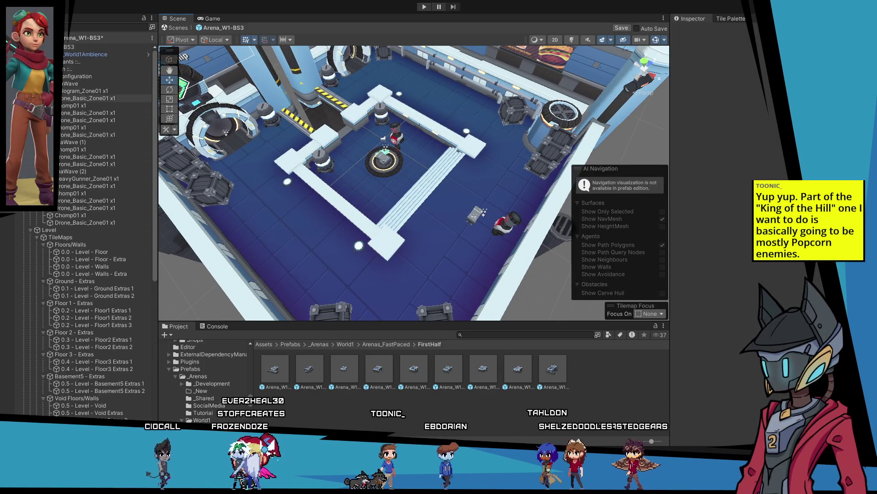
scroll(91, 87, down, 7)
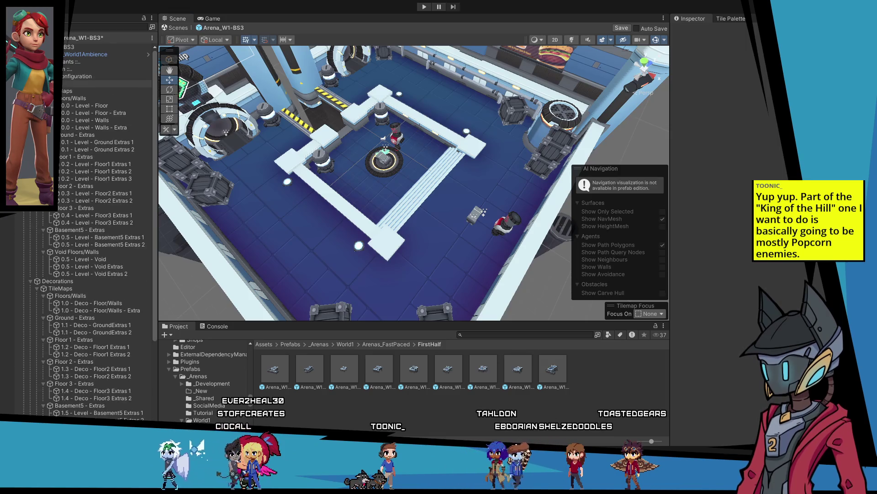
scroll(92, 182, down, 10)
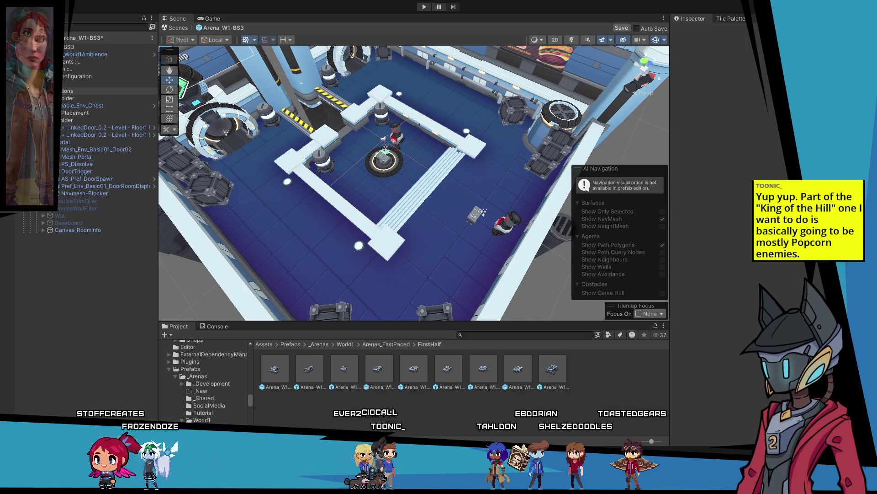
mouse_move(366, 168)
mouse_down()
mouse_move(390, 203)
mouse_move(399, 194)
mouse_up()
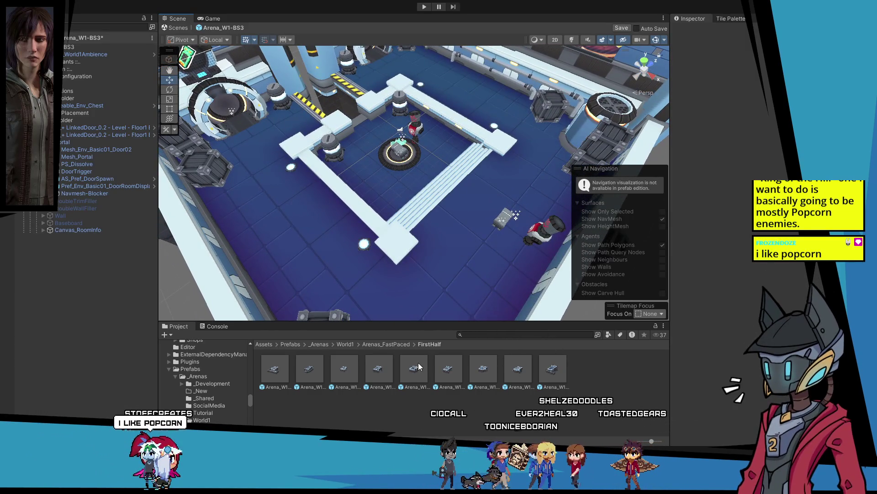
drag(250, 265, 267, 229)
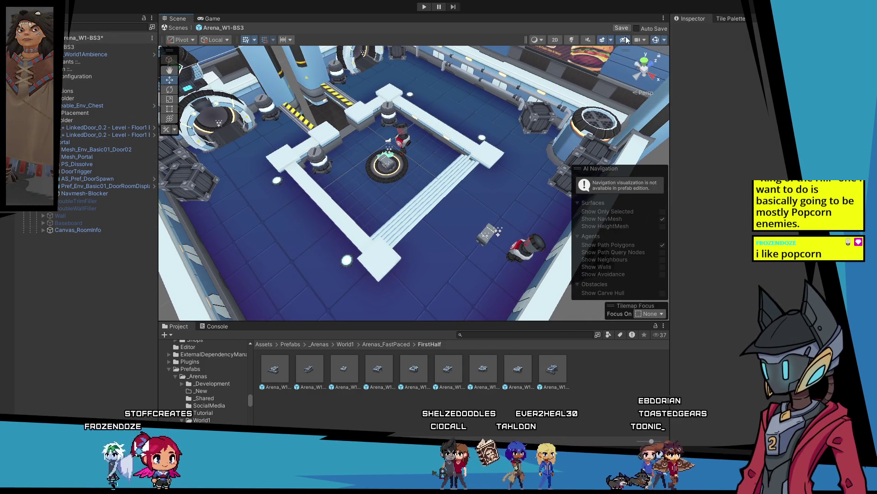
key(ctrl+s)
alt+click(56, 83)
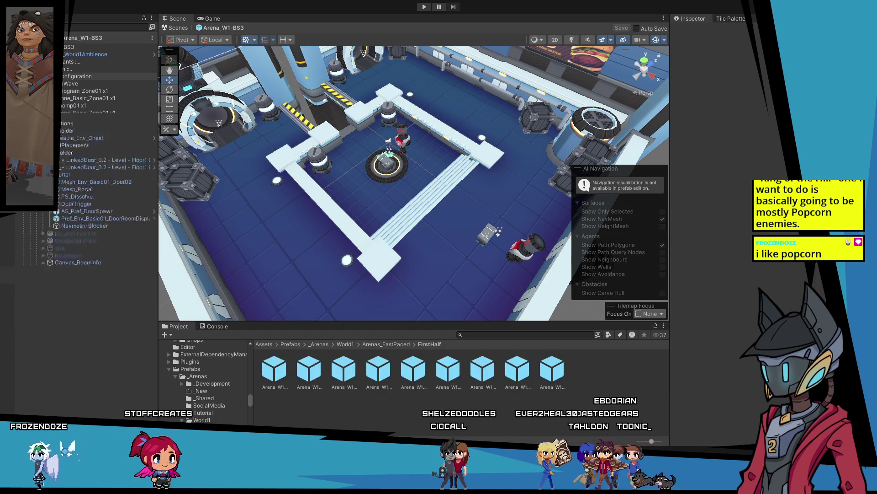
Step: Check the Hologram_Zone01 spawn point and three Drone_Basic_Zone01 spawn points in the Inspector
click(77, 91)
click(78, 99)
click(83, 113)
click(83, 120)
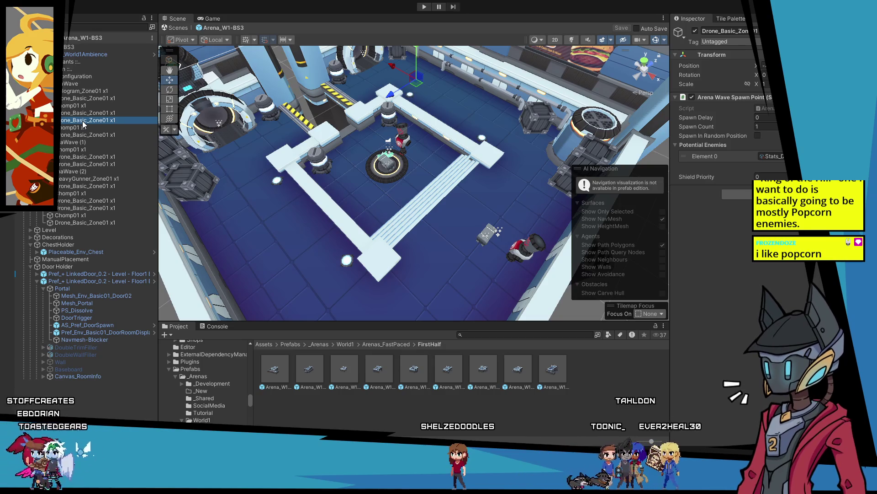
Step: Inspect the Drone_Basic_Zone01, Chomp01 x1 and Hologram_Zone01 spawn points in Arena_W1-BS3
drag(268, 151, 220, 154)
click(97, 133)
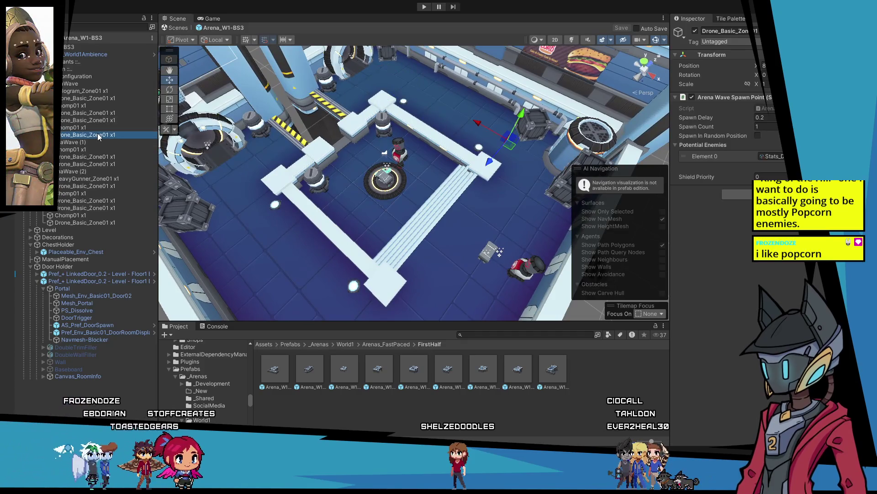
click(97, 156)
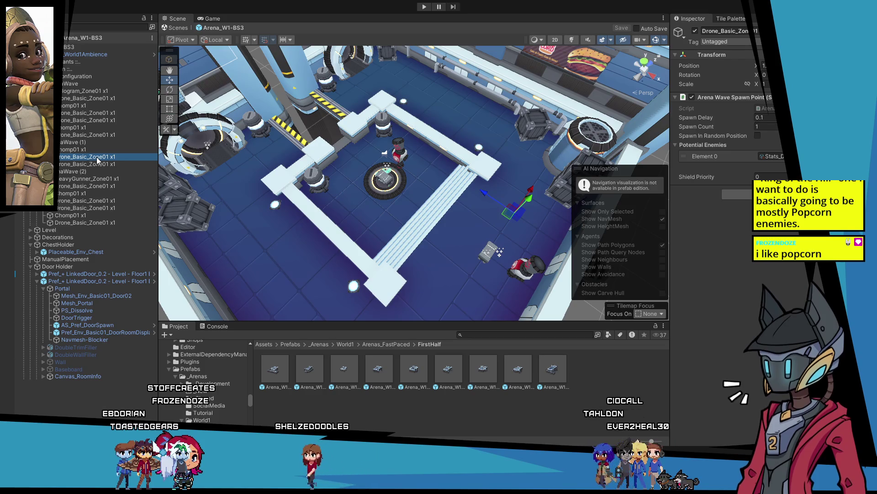
click(85, 182)
click(84, 193)
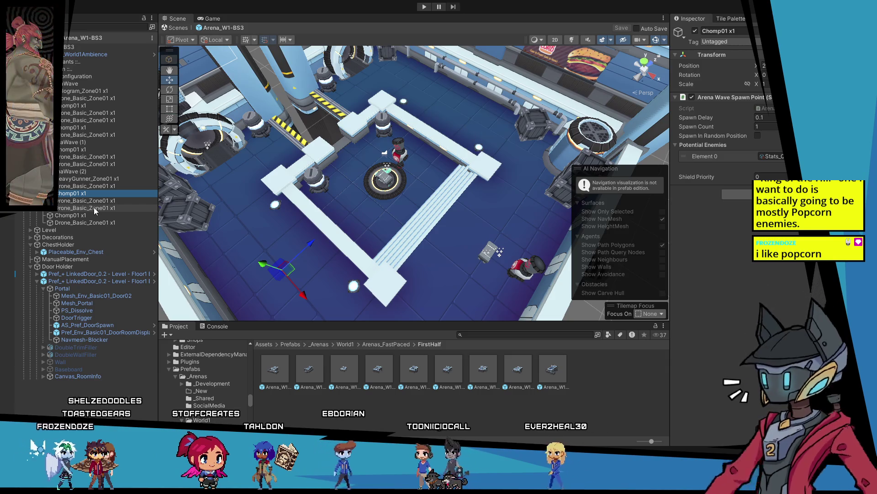
click(87, 92)
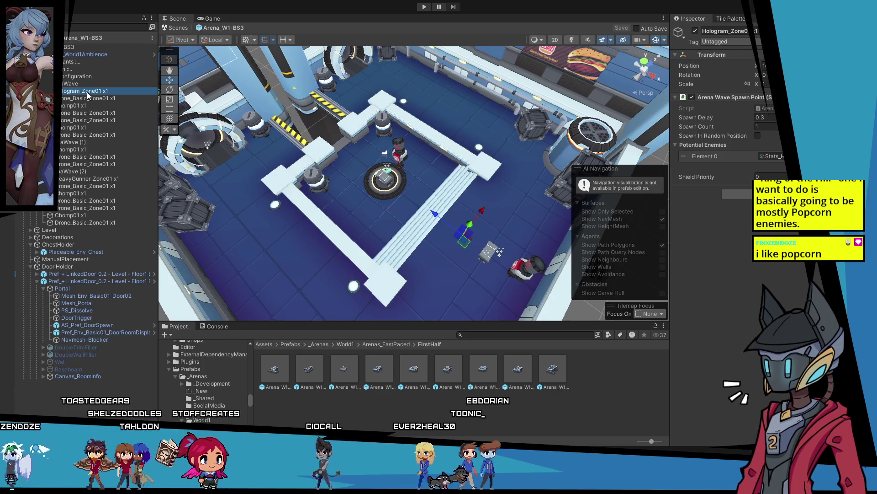
Step: Move Hologram_Zone01 x1 under ArenaWave (1) and check both waves' settings
drag(88, 95, 70, 147)
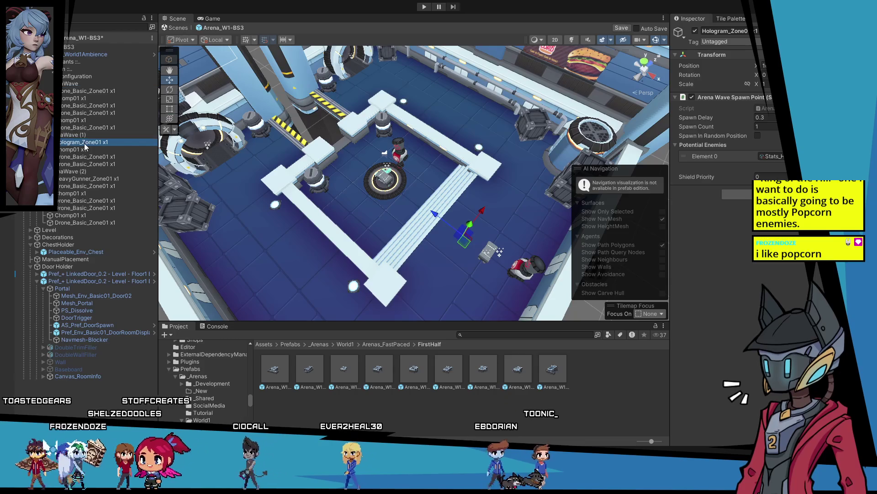
click(84, 133)
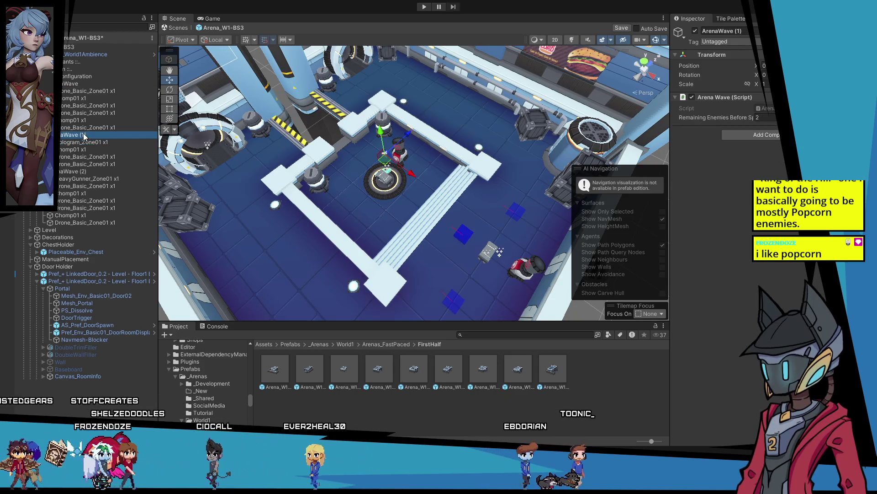
click(73, 85)
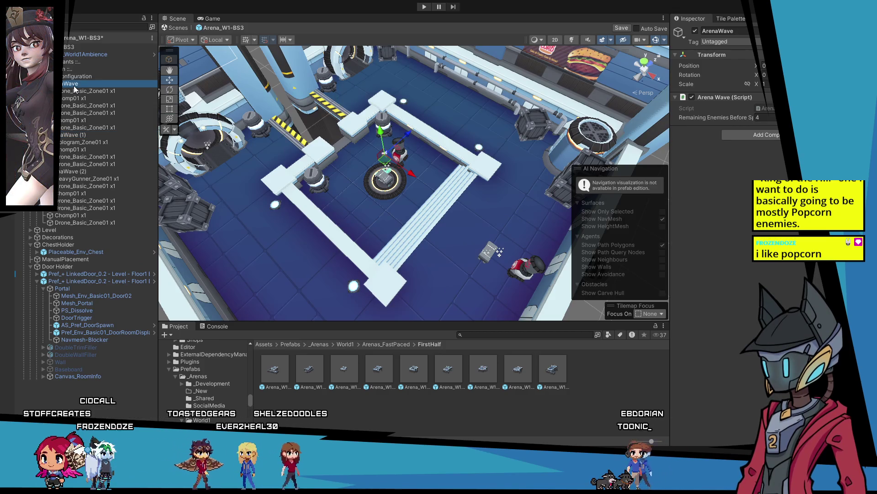
Step: Select all first-wave spawn points and frame them in the Scene view
click(87, 91)
shift+click(87, 127)
key(f)
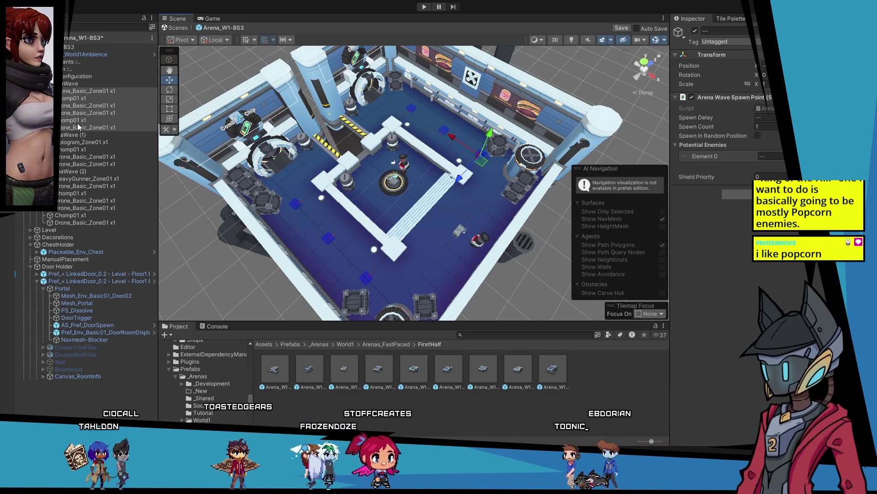
Step: Check where the Hologram_Zone01, HeavyGunner_Zone01 and third-wave spawn points are placed
click(80, 142)
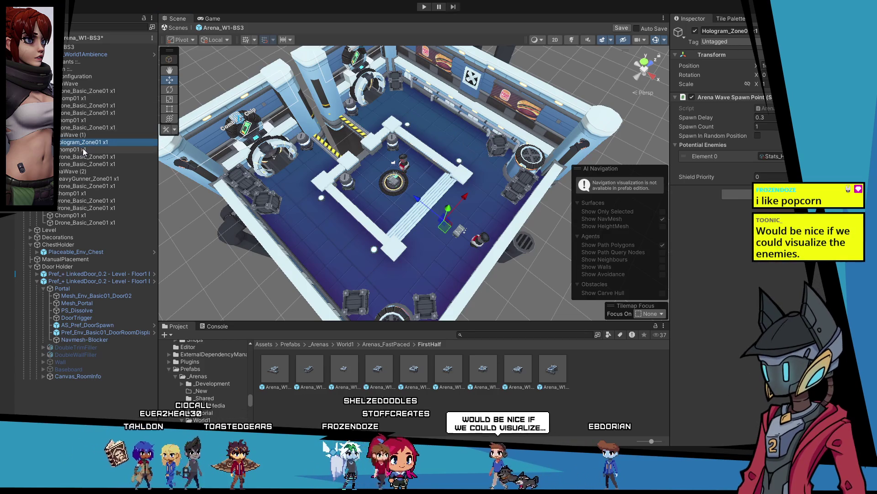
click(90, 178)
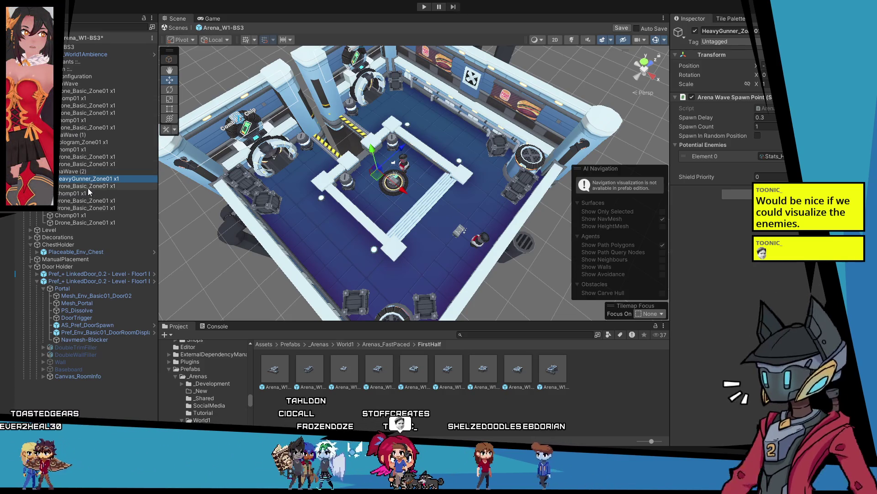
shift+click(86, 222)
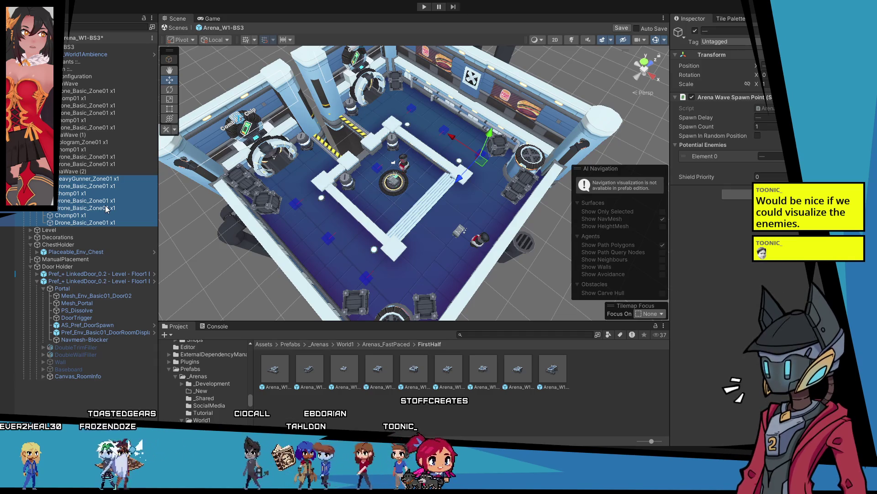
click(89, 143)
Step: Set ArenaWave (1)'s Remaining Enemies Before Spawn to 1 and select its spawn points
click(87, 134)
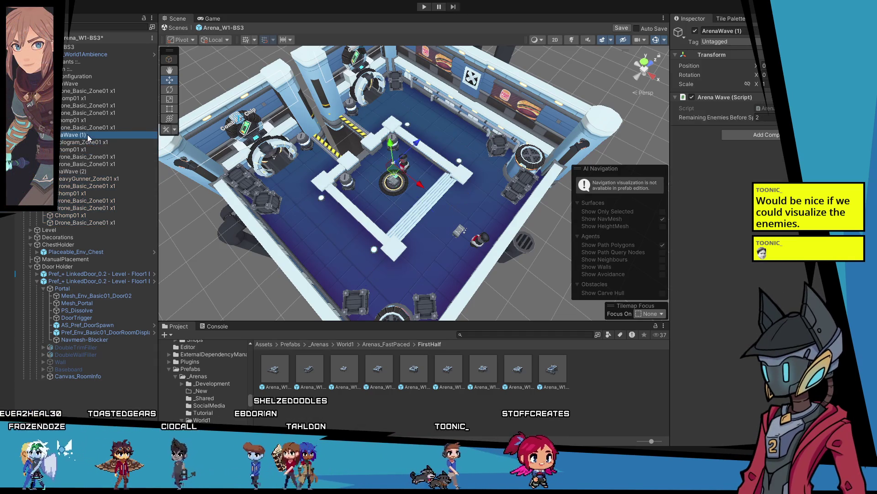
click(767, 118)
text(1)
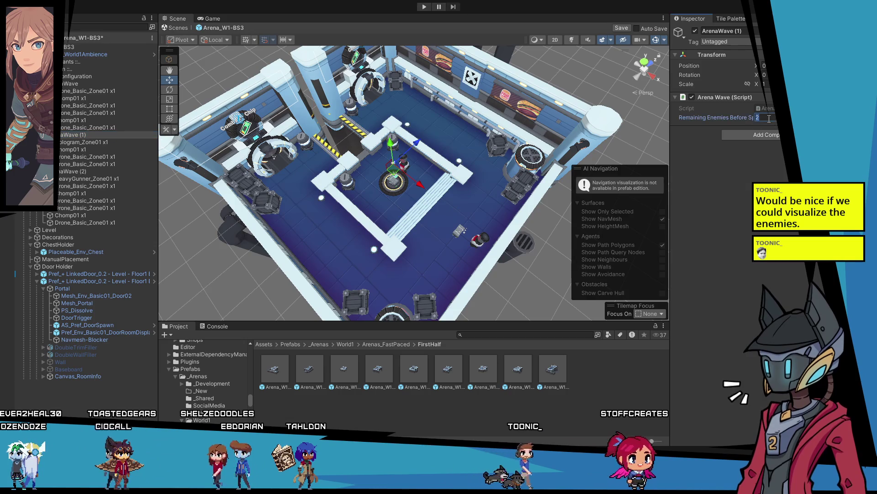
click(82, 142)
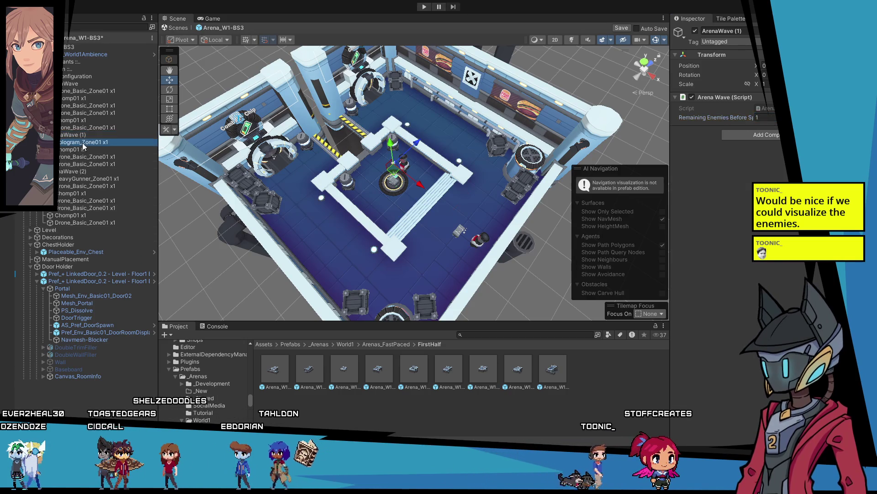
shift+click(89, 163)
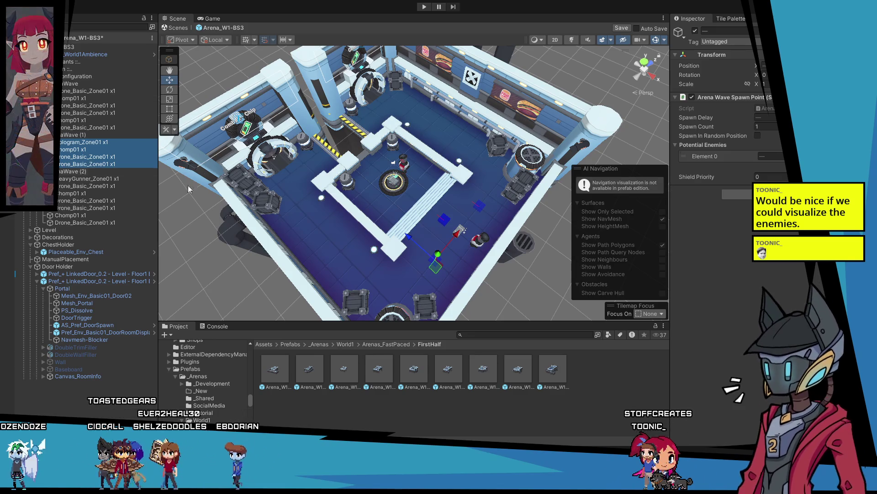
Step: Delete the Chomp01 x1 spawn point from ArenaWave (1)
drag(311, 197, 324, 199)
click(92, 142)
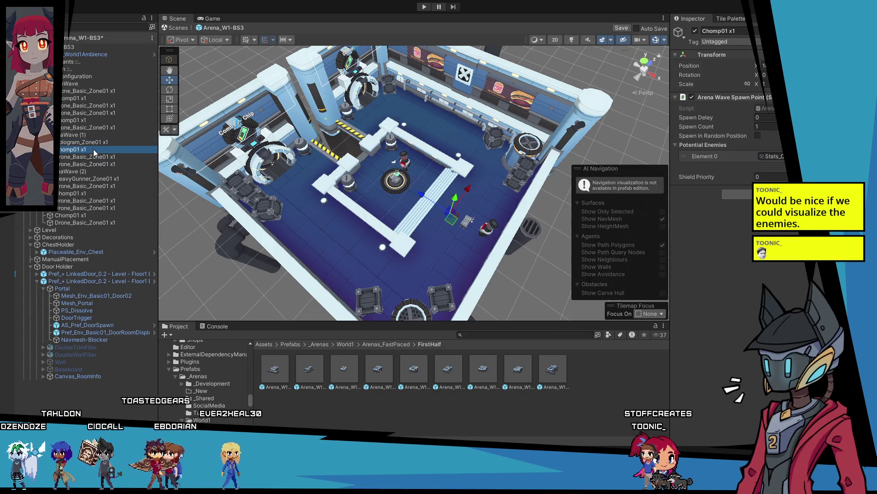
click(95, 143)
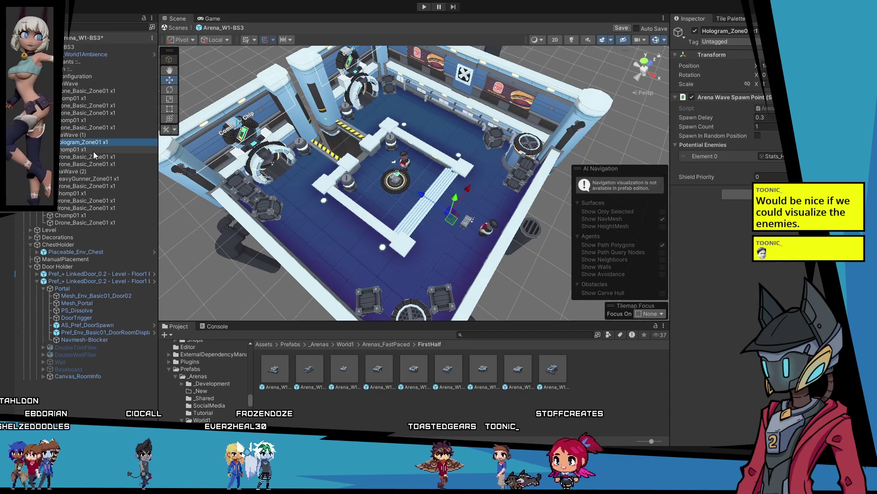
click(93, 151)
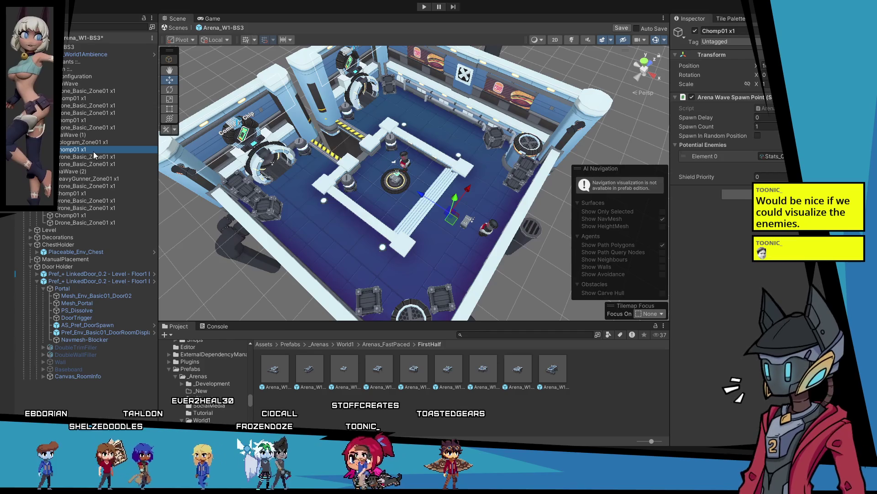
key(Delete)
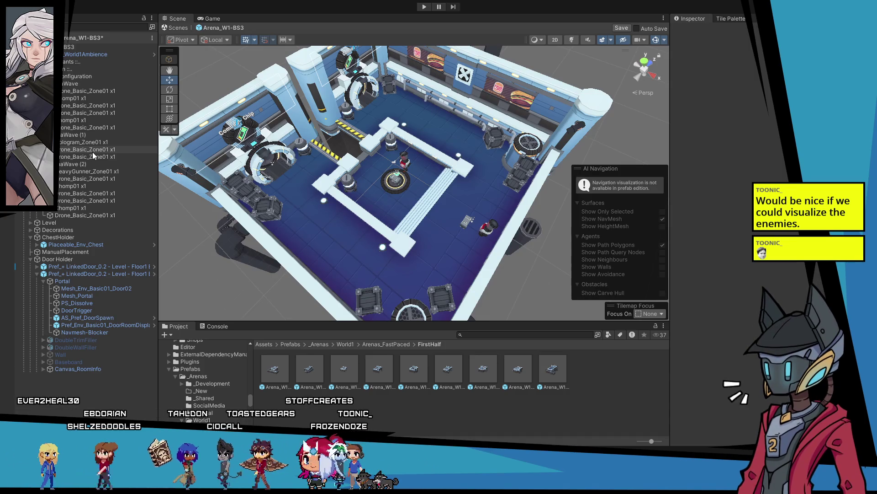
Step: Review the second wave's remaining spawn points and save the Arena_W1-BS3 prefab
click(91, 142)
shift+click(101, 156)
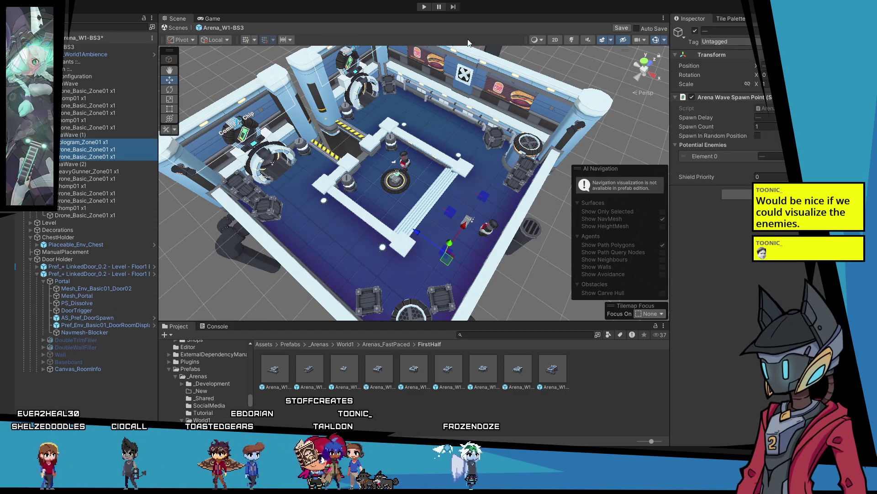
click(618, 27)
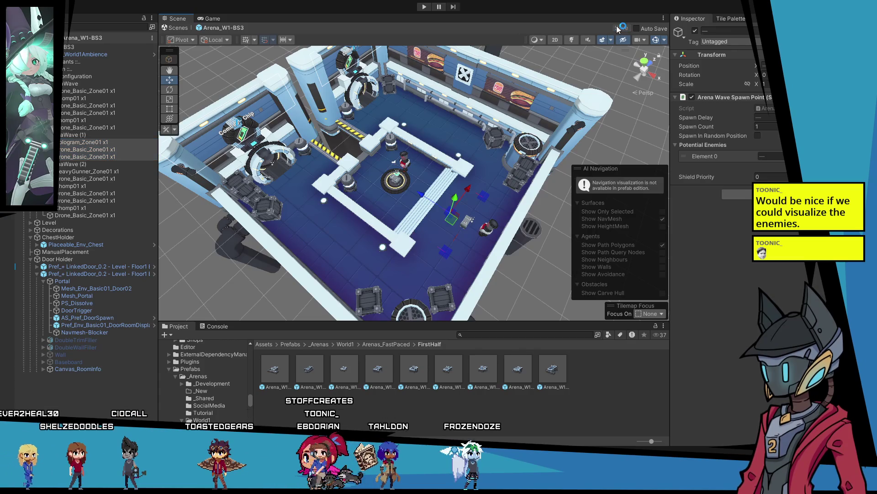
mouse_move(359, 206)
mouse_down()
mouse_move(287, 168)
mouse_move(489, 222)
mouse_move(348, 222)
mouse_move(443, 234)
mouse_up()
scroll(334, 222, up, 3)
scroll(335, 223, up, 3)
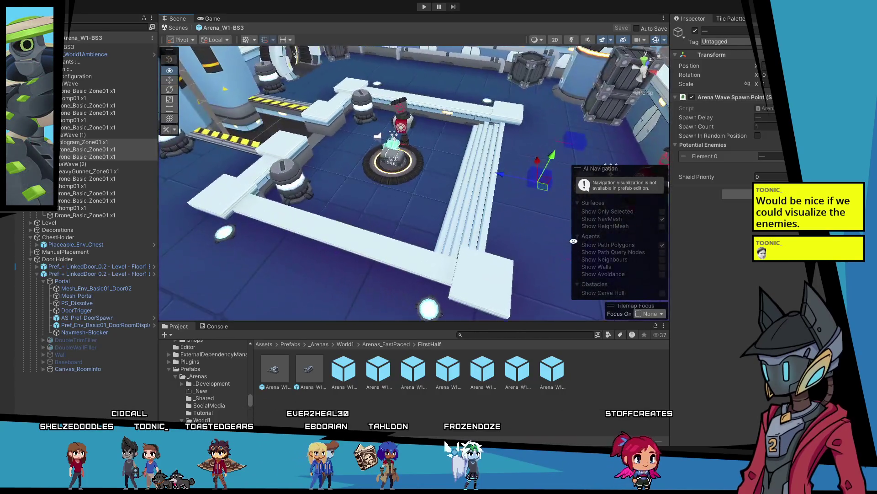
key(f)
mouse_move(592, 284)
mouse_down()
mouse_move(463, 284)
mouse_move(421, 270)
mouse_up()
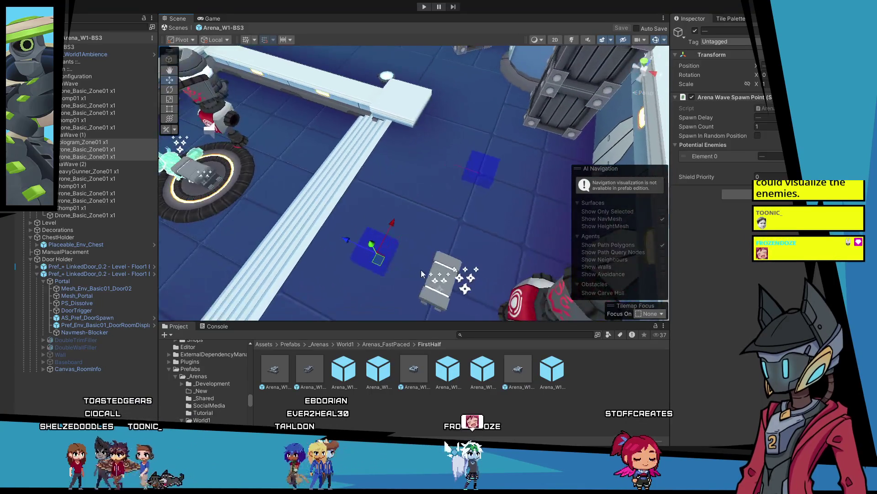
scroll(421, 270, down, 5)
key(shift+d)
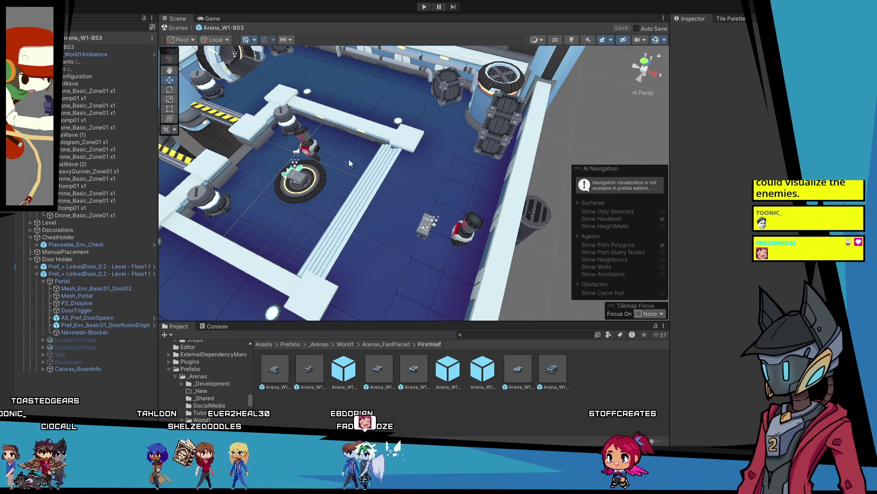
Step: Return from Arena_W1-BS3 prefab mode to the test scene and frame CameraBounds
click(92, 38)
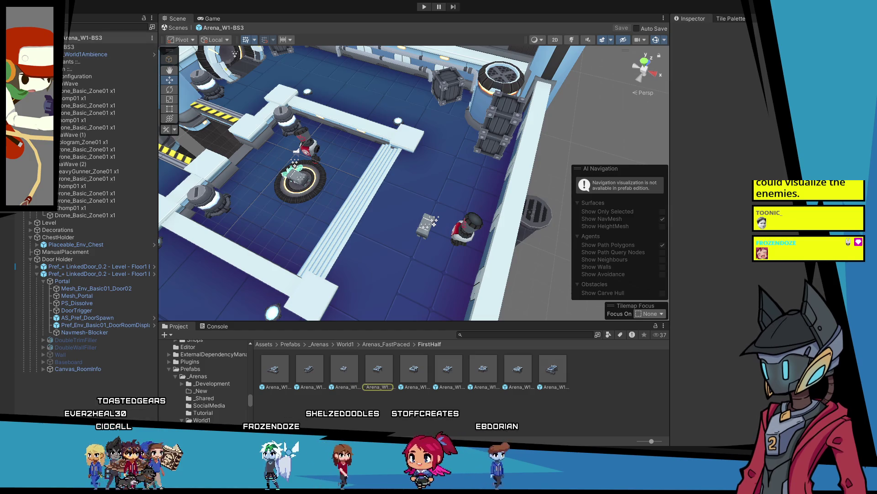
click(59, 37)
double_click(54, 394)
mouse_move(265, 206)
mouse_down()
mouse_move(279, 201)
mouse_move(291, 211)
mouse_move(294, 193)
mouse_move(290, 200)
mouse_up()
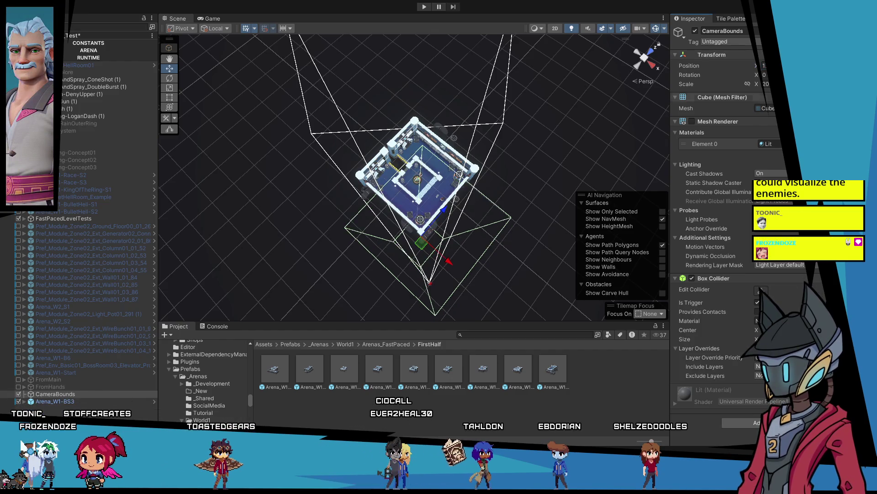
click(193, 320)
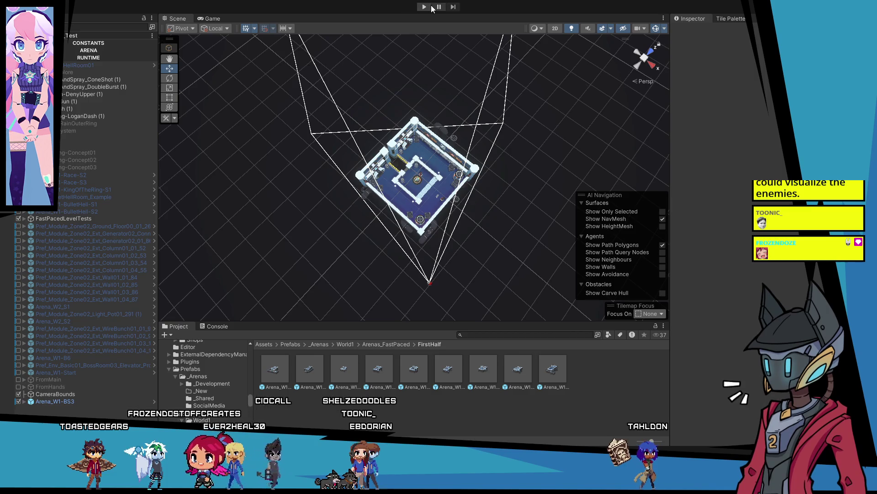
Step: Play-test the arena waves in the Game view, then stop play mode
click(426, 7)
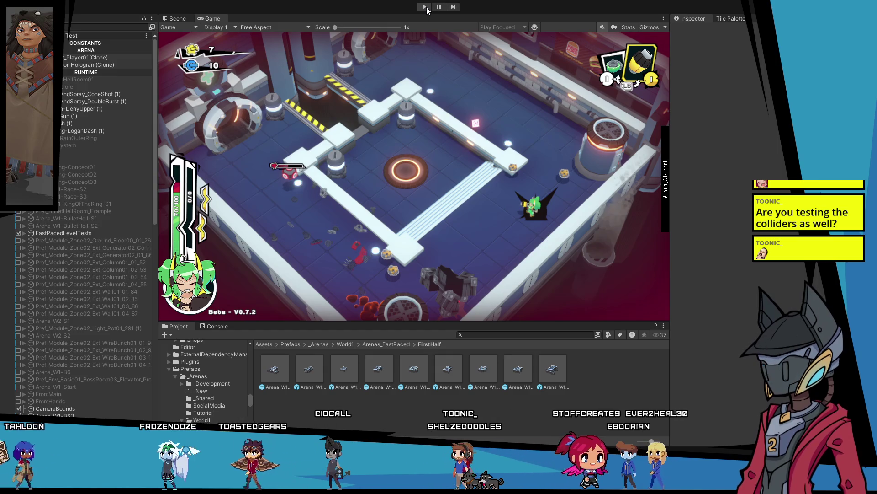
click(424, 7)
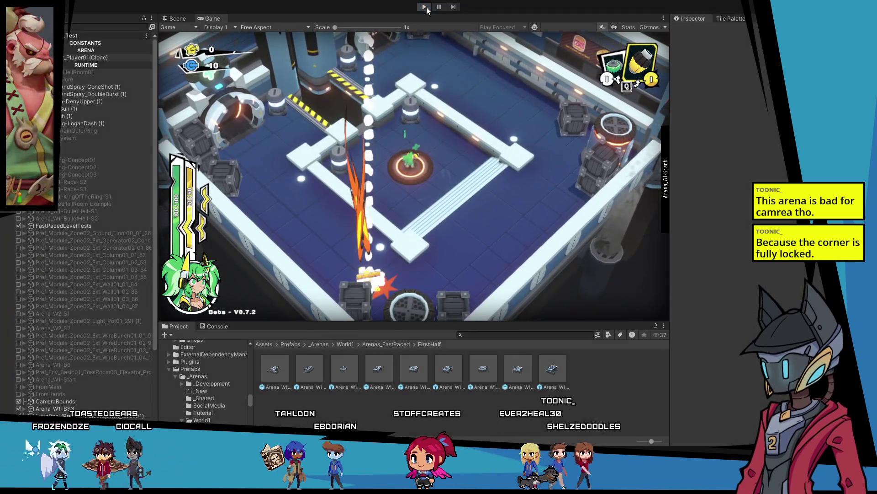
click(425, 6)
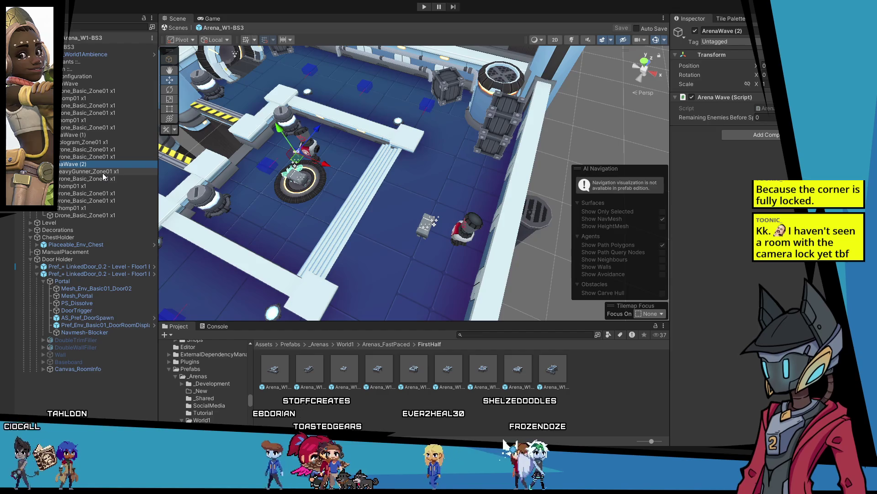
Step: Set the first ArenaWave's Remaining Enemies Before Spawn to 2
click(91, 91)
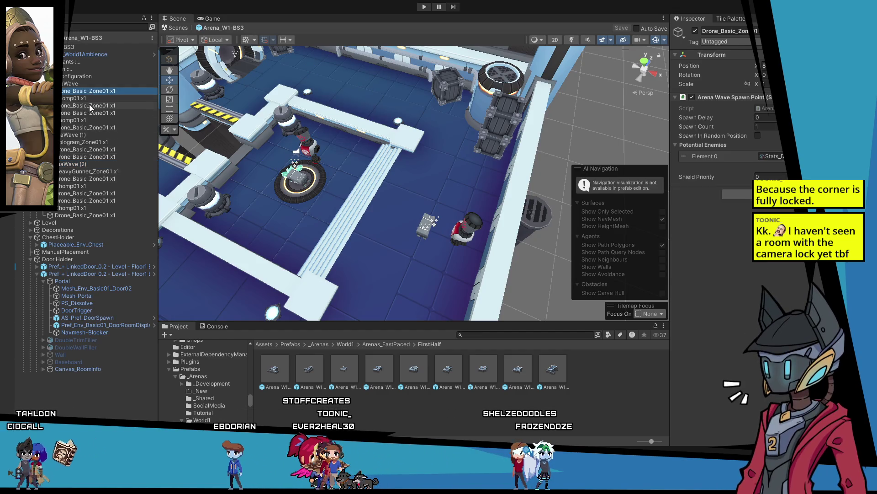
click(82, 165)
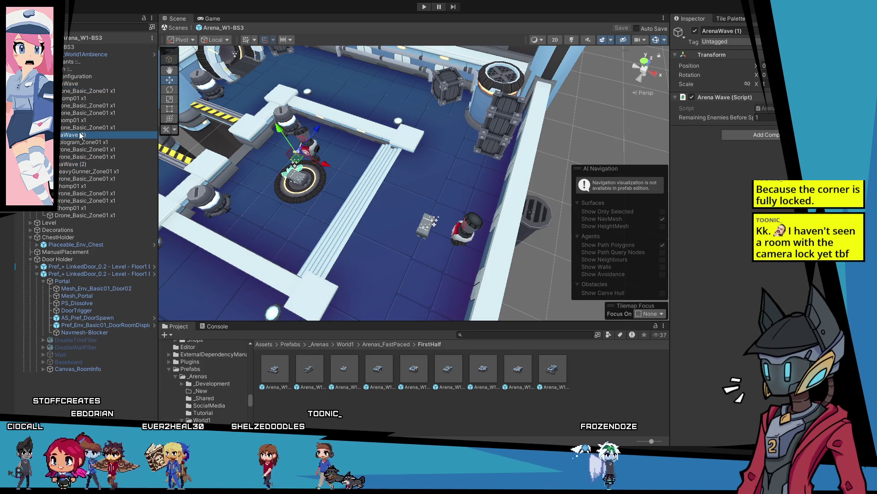
click(72, 84)
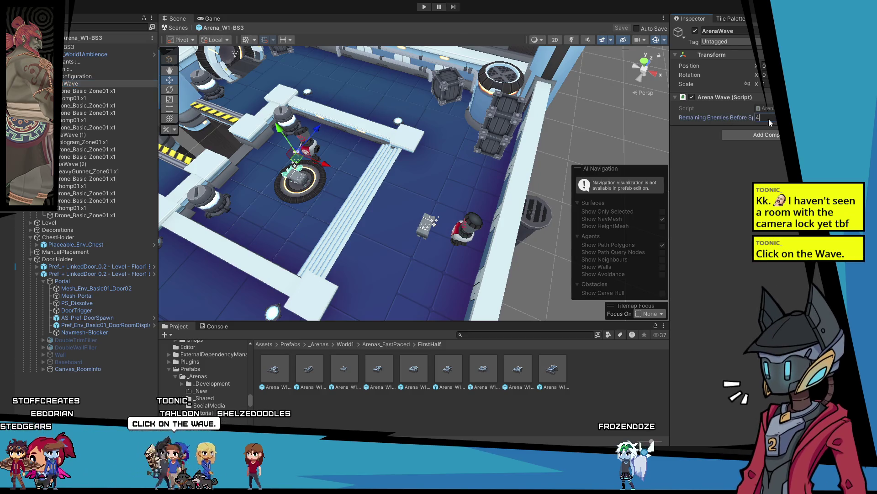
text(2)
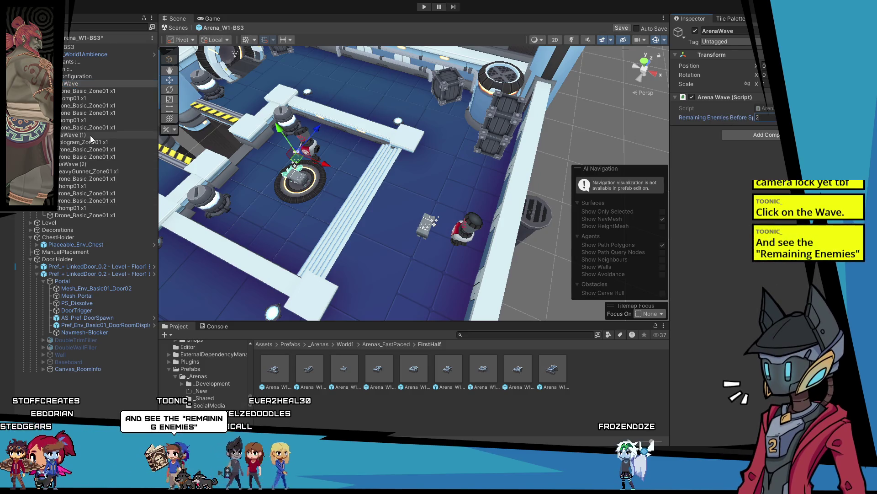
click(766, 118)
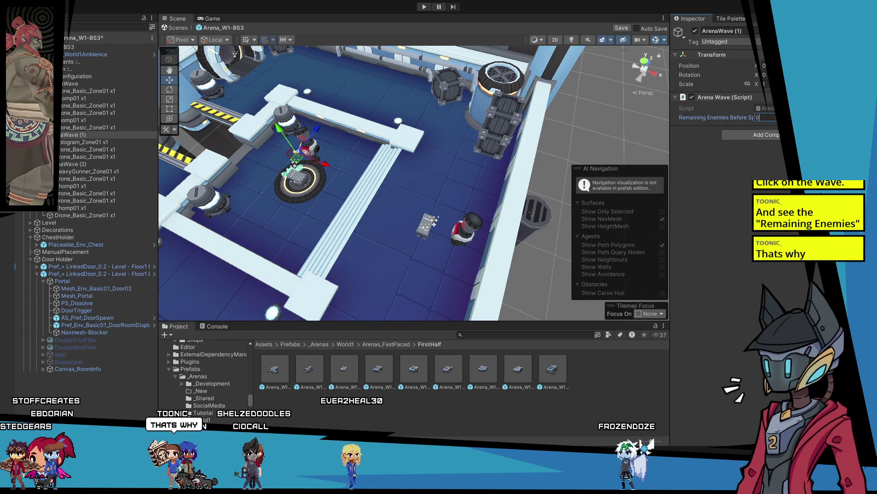
click(88, 405)
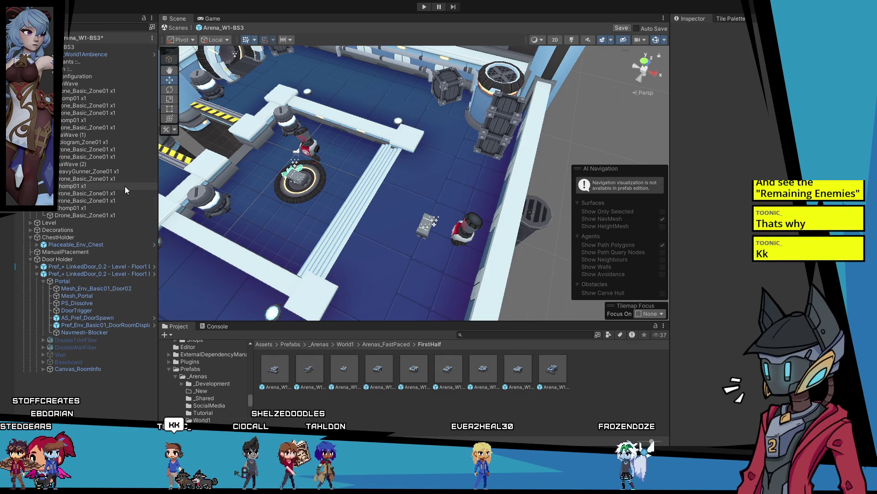
Step: Review ArenaWave (1) and (2), recheck the first wave, and save the prefab
click(80, 135)
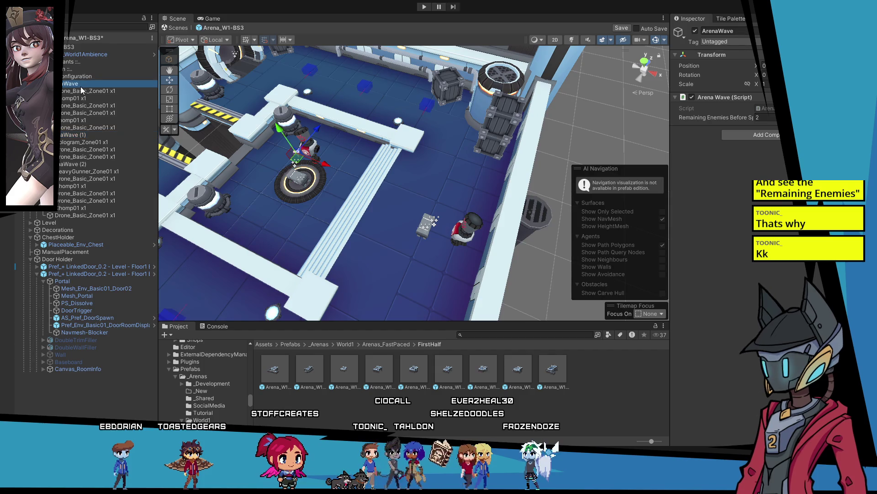
click(76, 164)
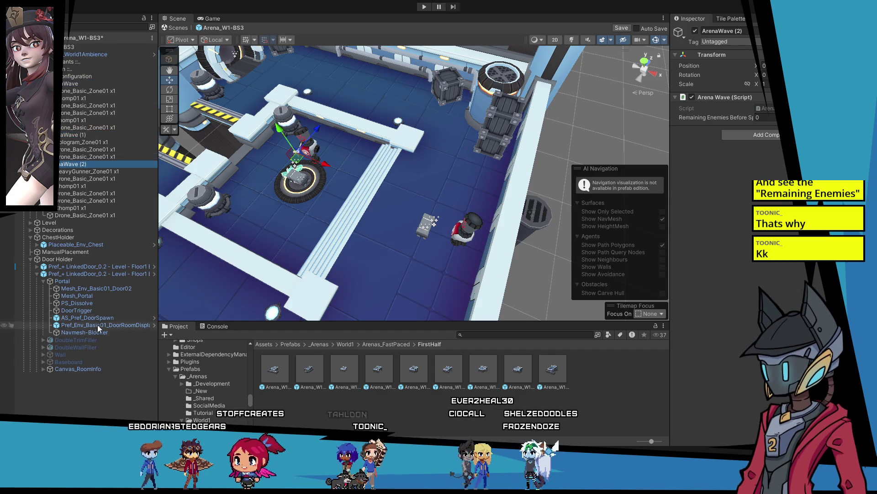
click(117, 398)
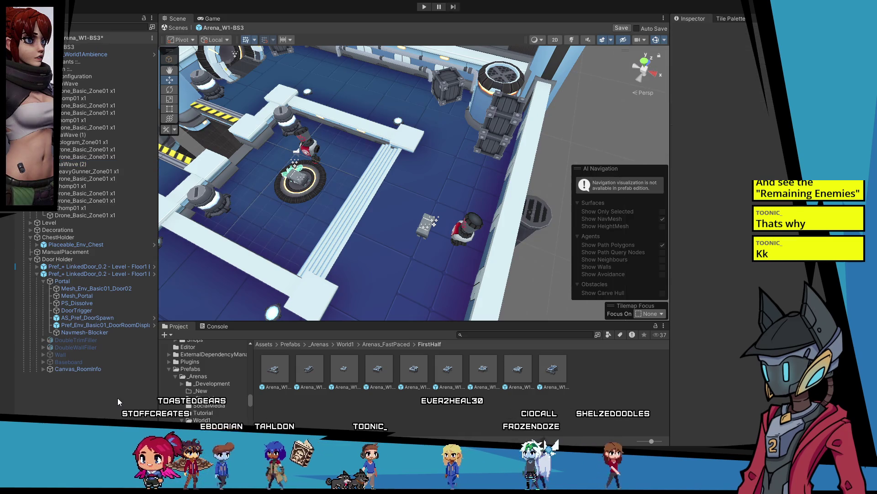
click(71, 84)
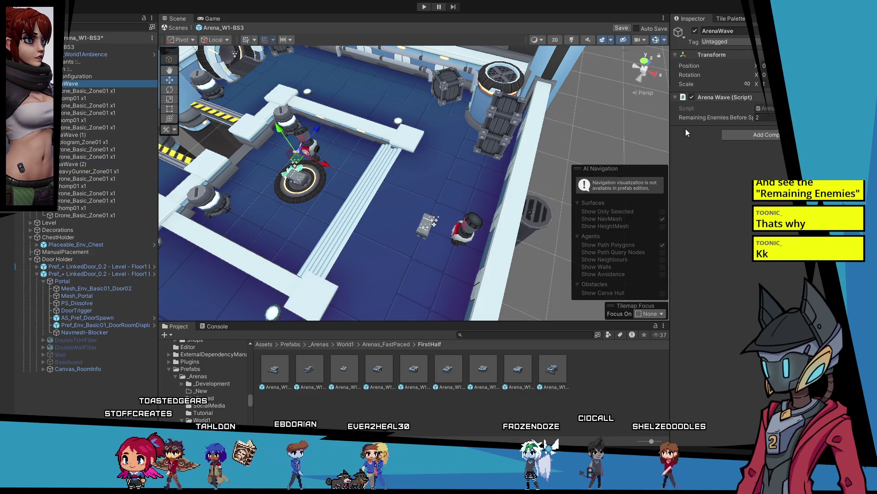
click(97, 406)
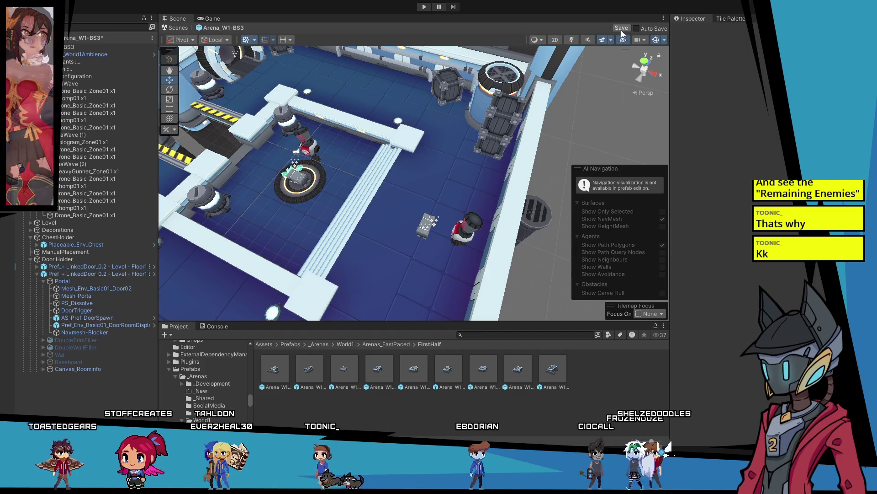
key(ctrl+s)
click(178, 28)
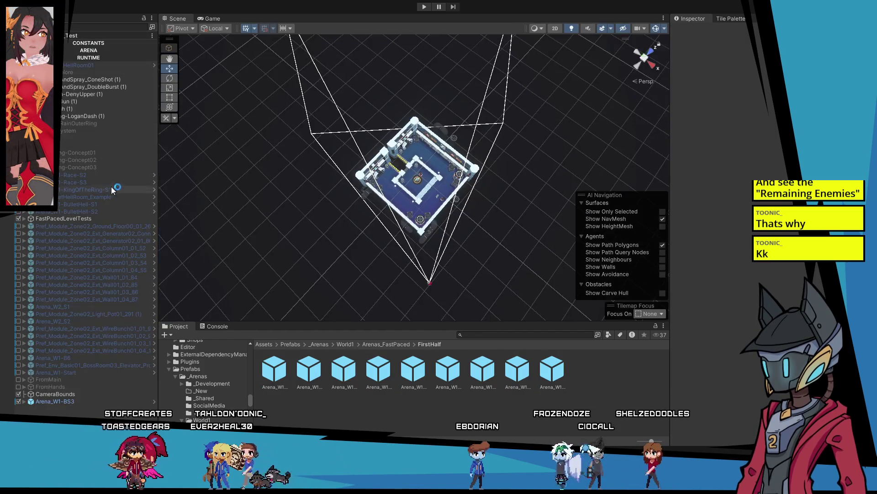
Step: Nudge CameraBounds' Position X and save the test scene
click(55, 393)
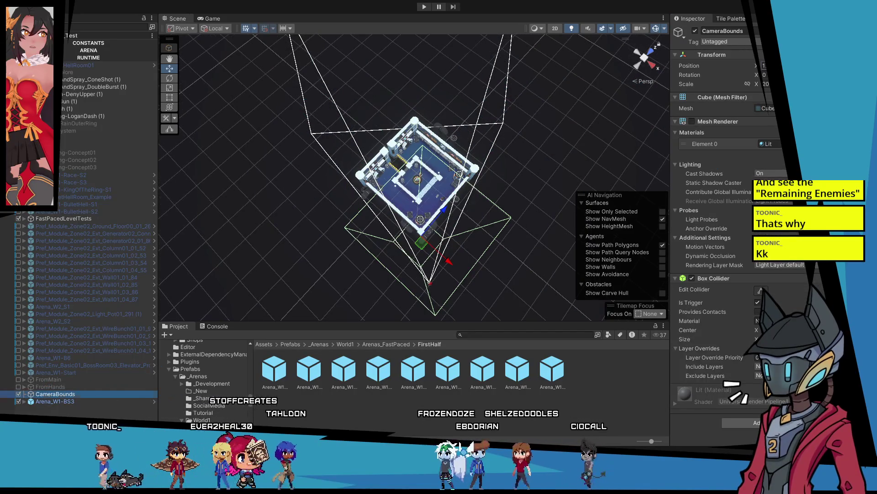
click(764, 65)
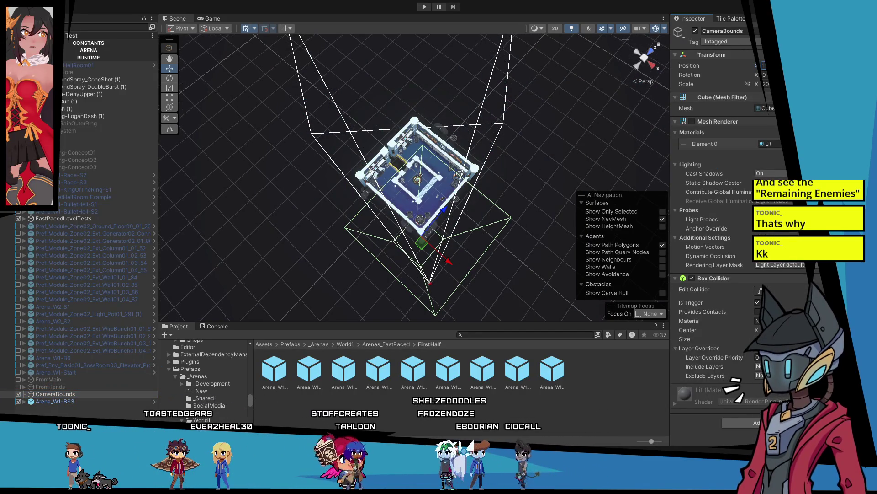
key(Return)
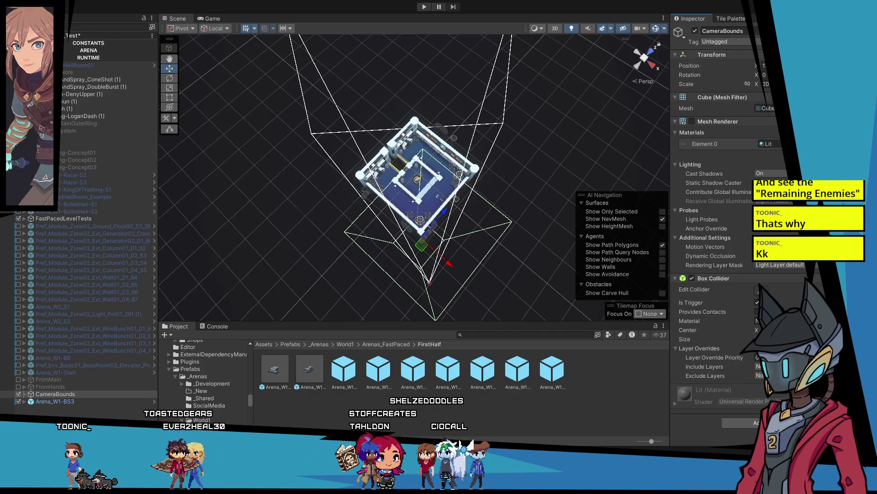
click(128, 413)
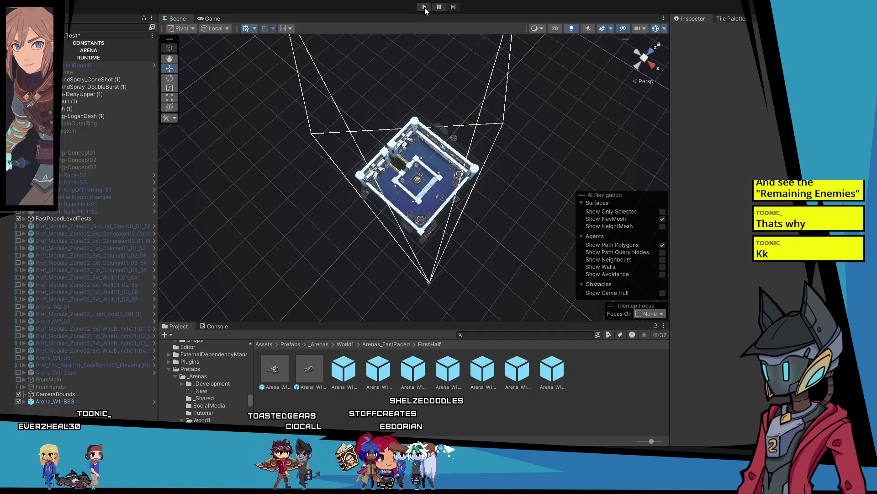
key(ctrl+s)
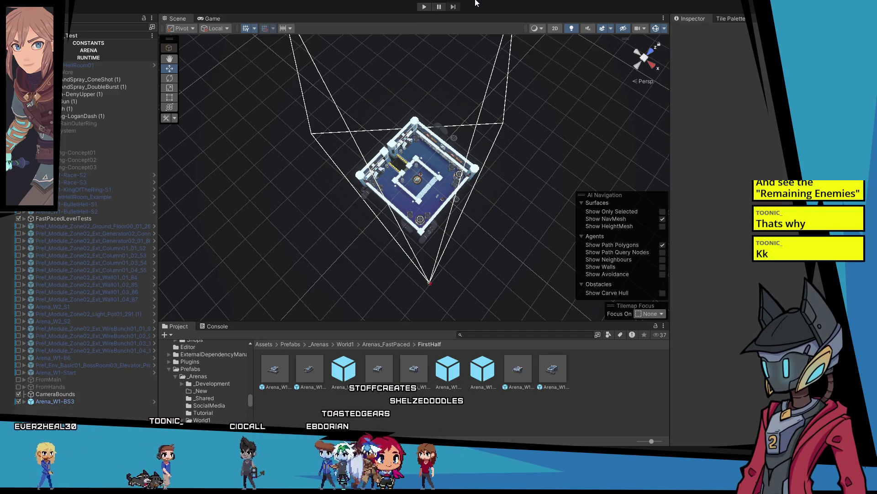
Step: Play-test the scene and browse the Static III, Flame Jacket I and Winter Jacket II cards
click(419, 7)
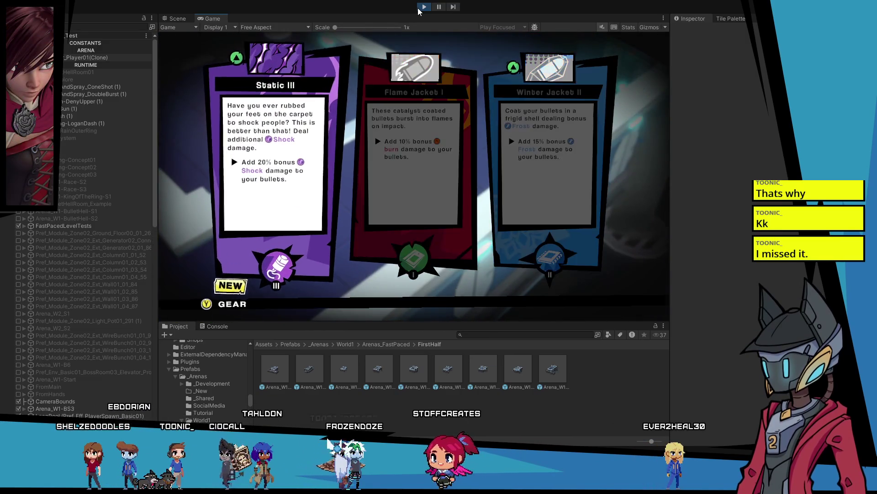
key(Right)
key(Left)
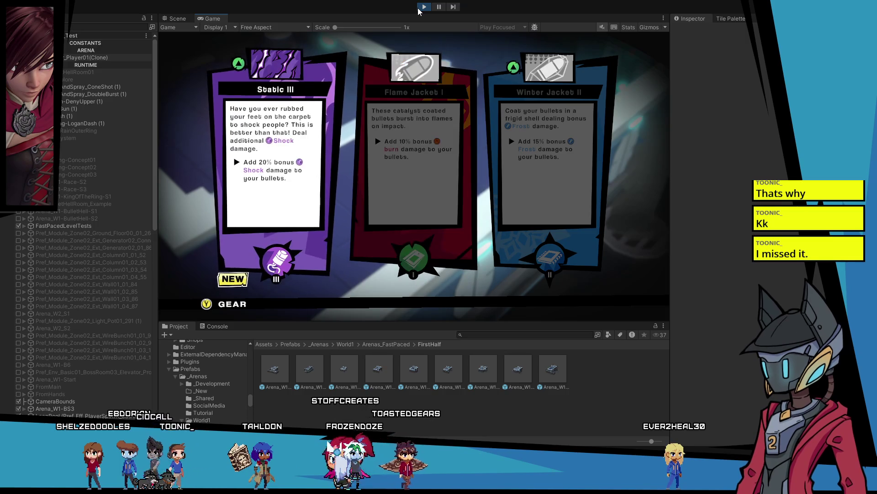
key(y)
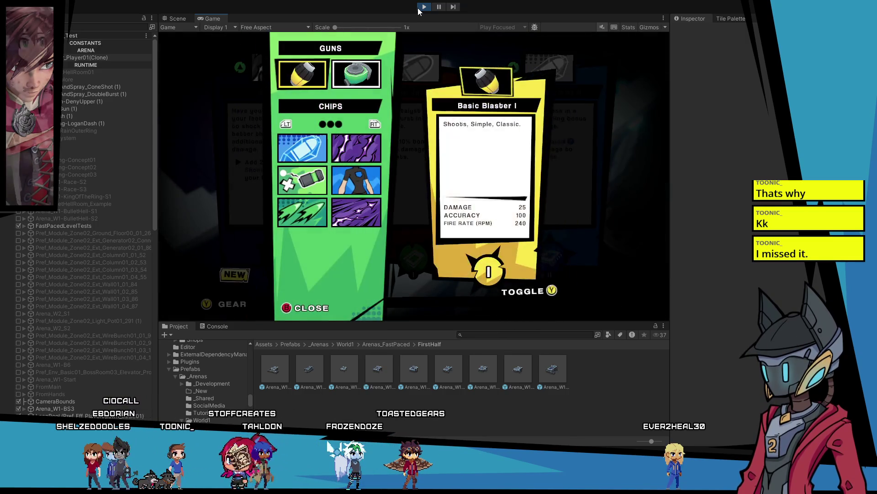
key(Escape)
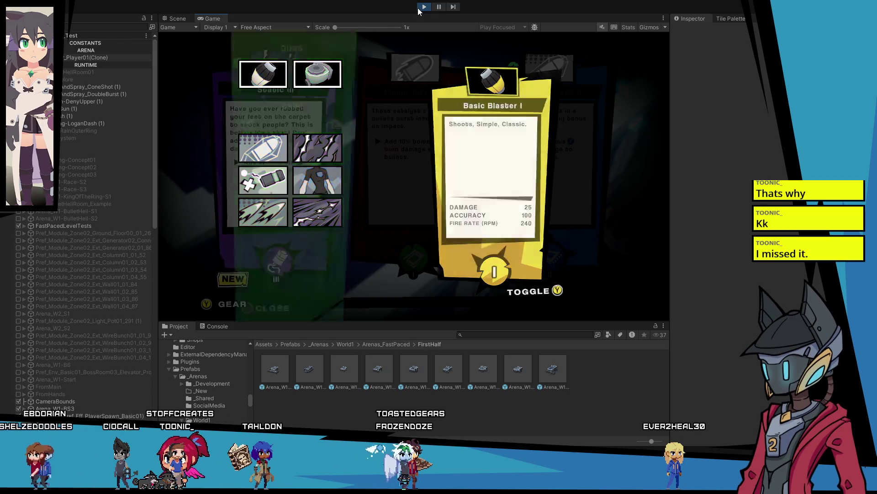
key(Right)
key(Left)
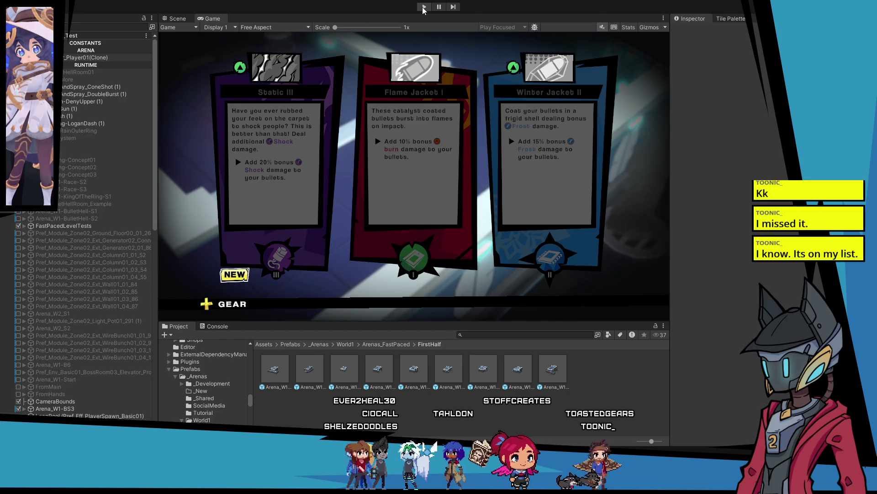
Step: Stop play mode and set CameraBounds Position X to 10
click(423, 7)
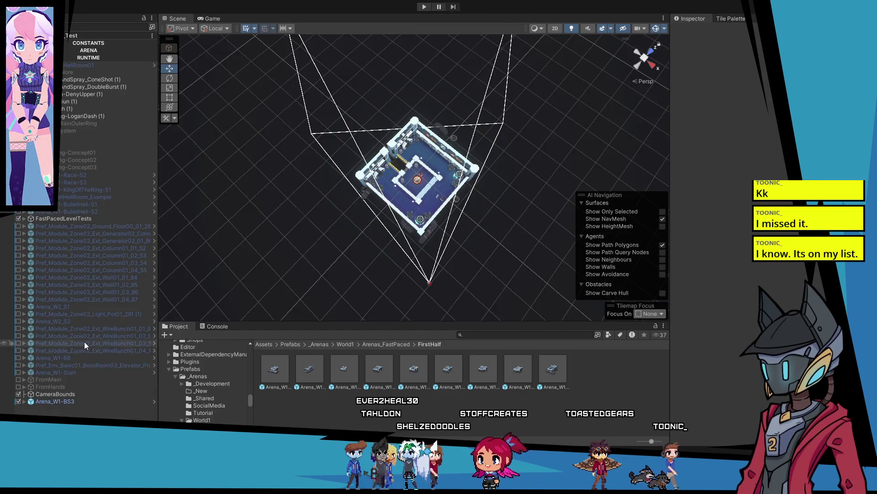
click(82, 394)
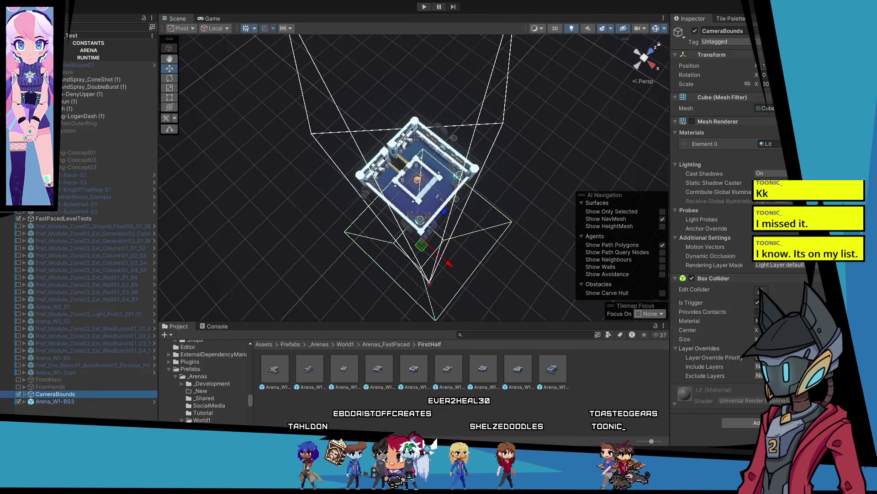
text(10)
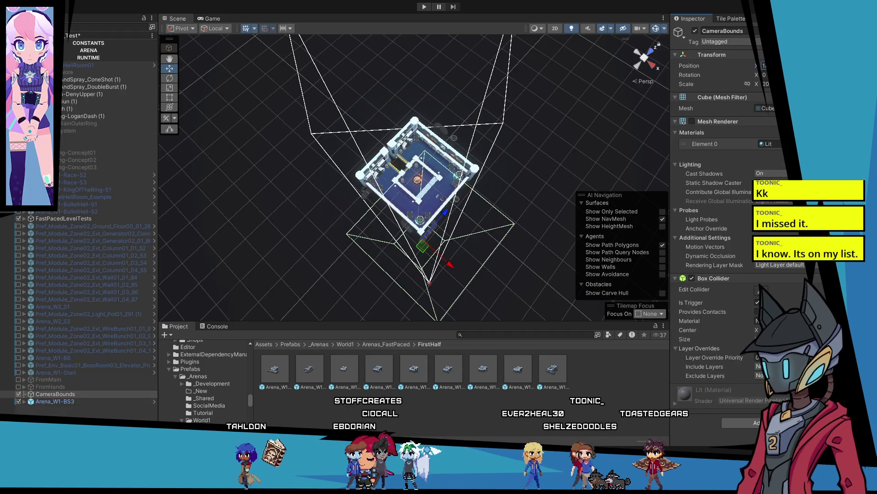
click(102, 414)
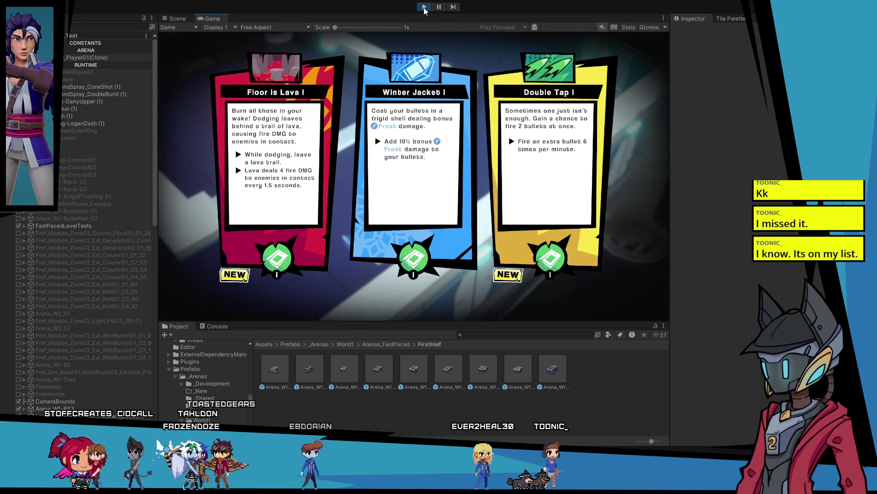
Step: Browse the upgrade cards, including Winter Jacket I and Double Tap, and pick Floor is Lava I
key(Right)
key(Left)
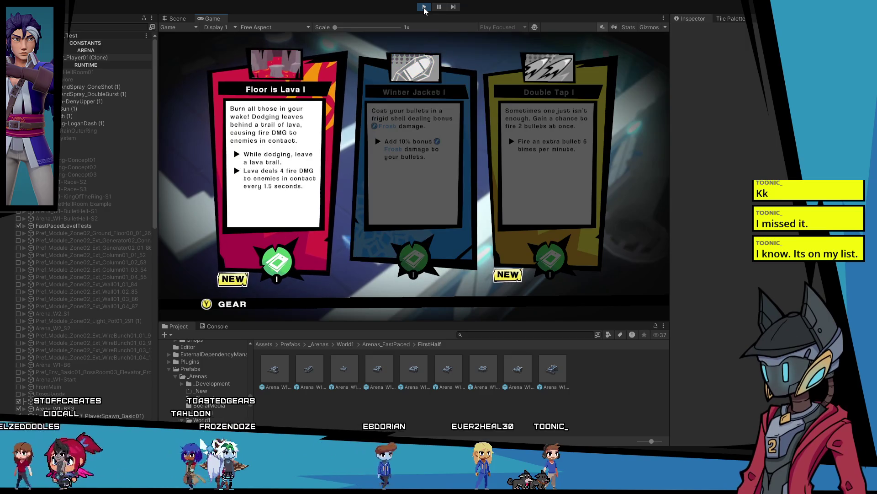
key(Right)
key(Right)
key(Left)
key(Left)
key(Right)
key(Right)
key(Left)
key(Left)
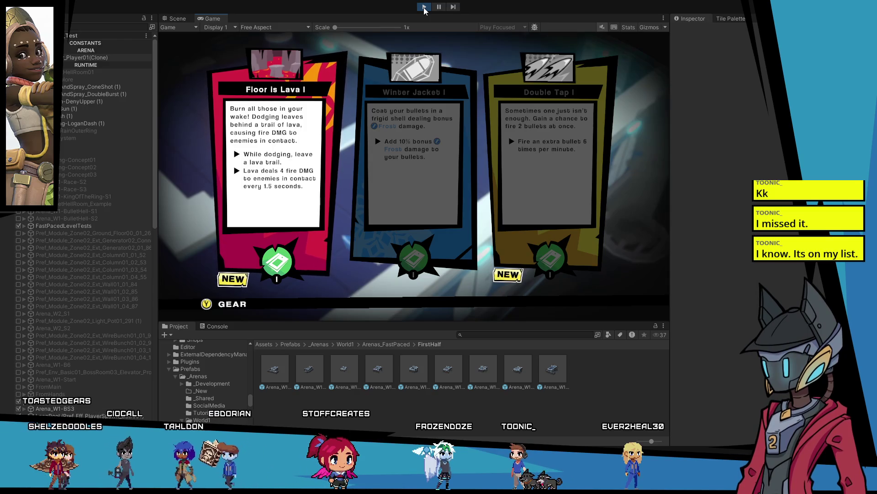
key(Right)
key(Right)
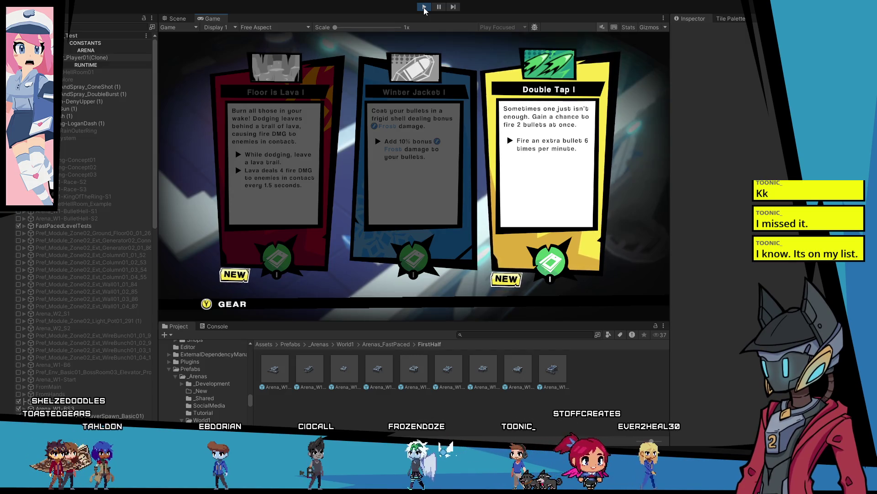
key(Left)
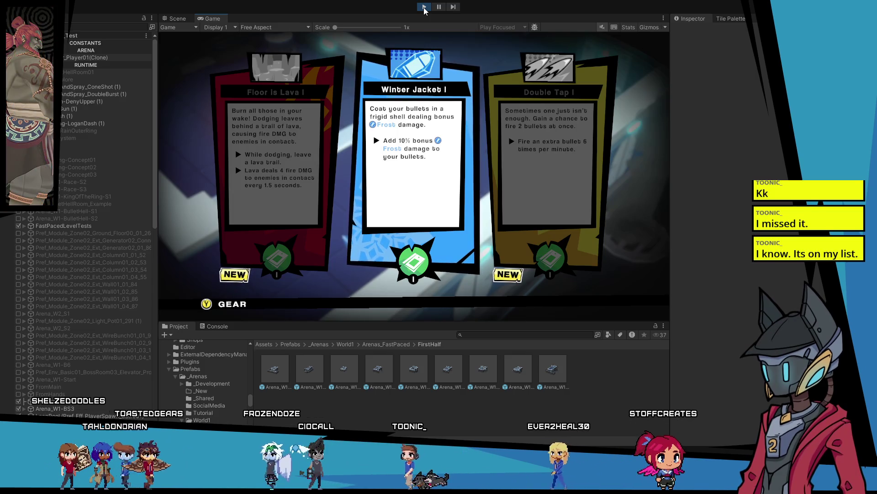
key(Left)
key(Return)
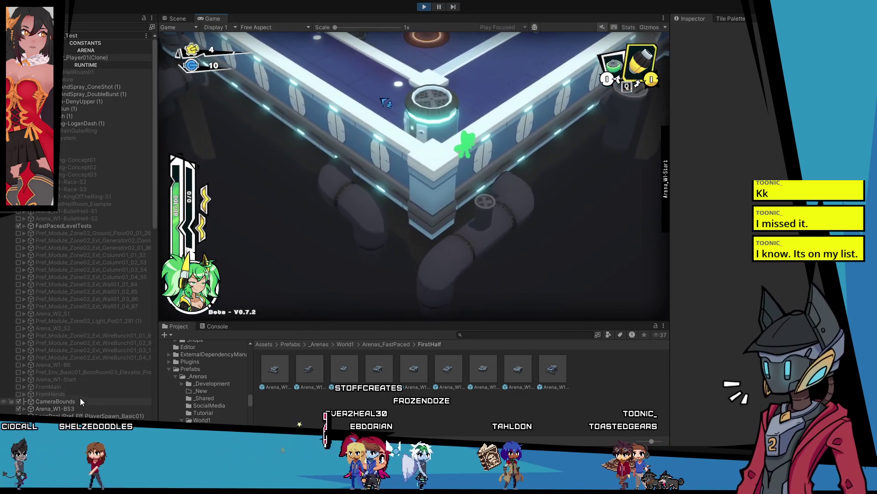
Step: Select the CameraBounds object while the arena play-test runs
click(80, 398)
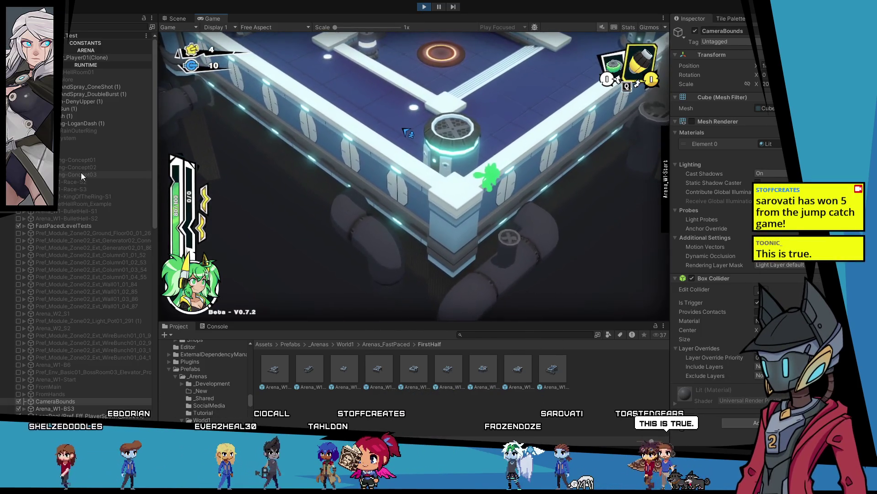
Step: Inspect VCam_EndLevel and VCam_Player under the constants group during the play test, then stop playing
click(25, 43)
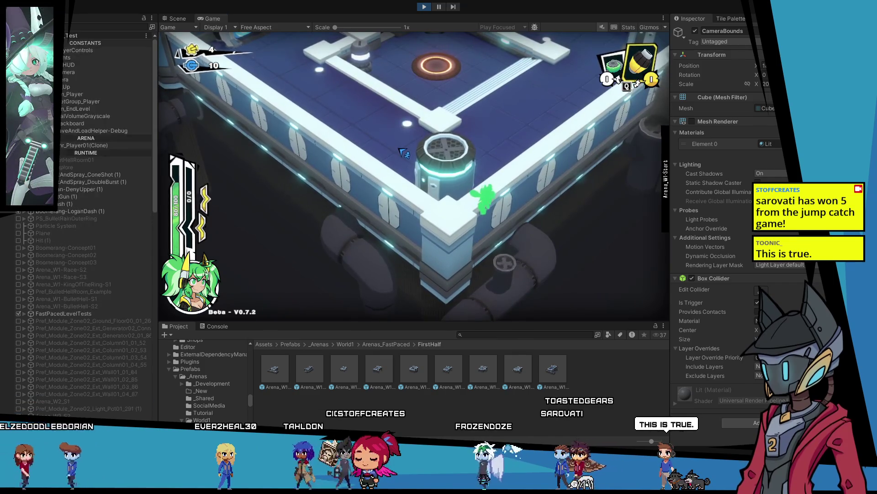
click(67, 109)
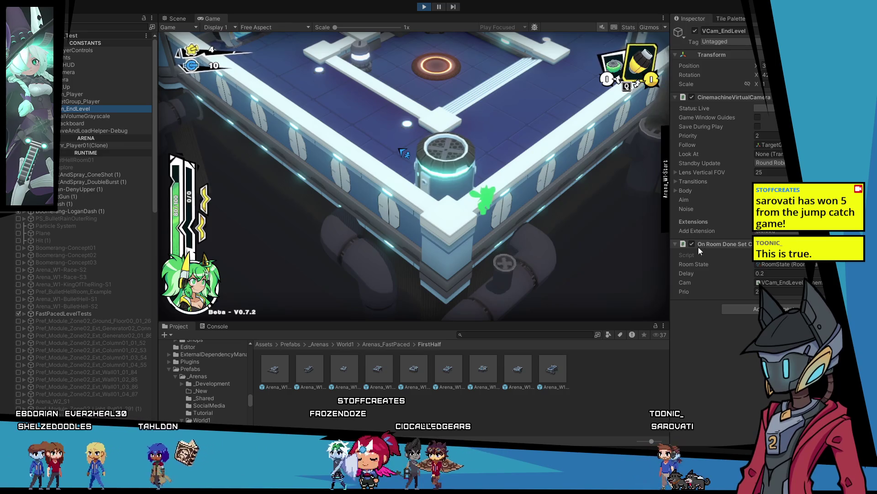
click(93, 94)
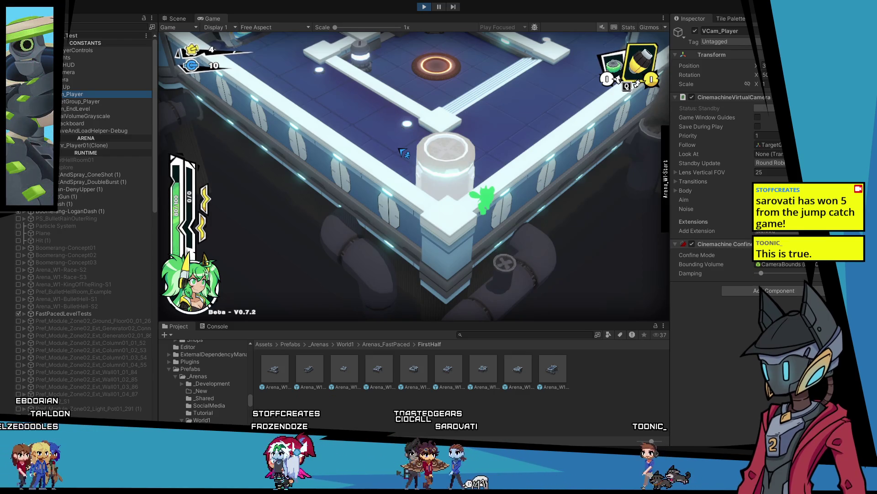
click(69, 108)
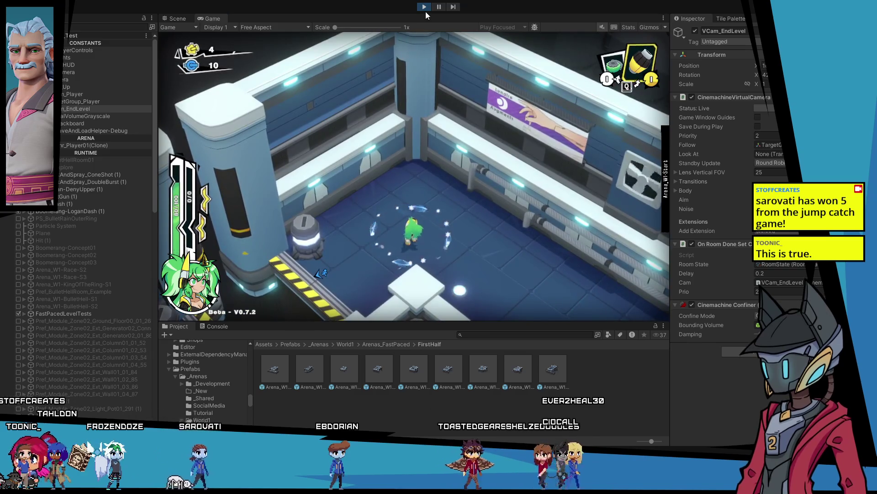
click(423, 10)
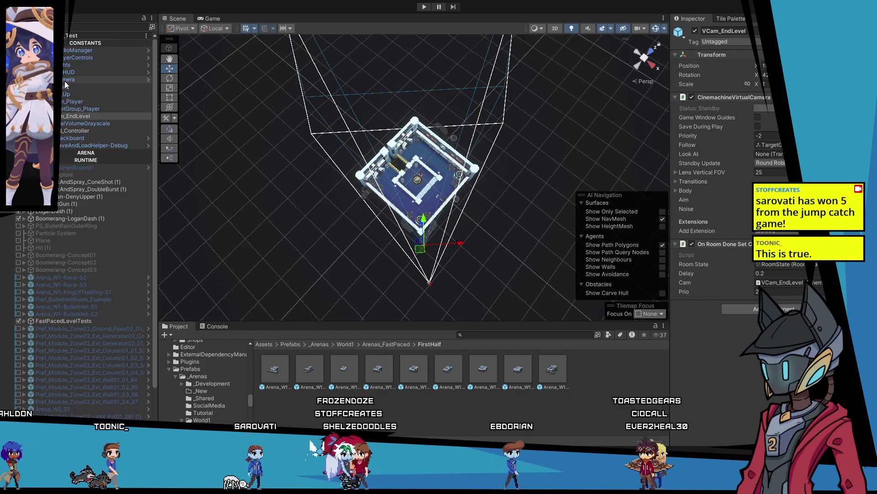
Step: Check the main camera prefab, then give VCam_EndLevel a Cinemachine Confiner component
click(123, 79)
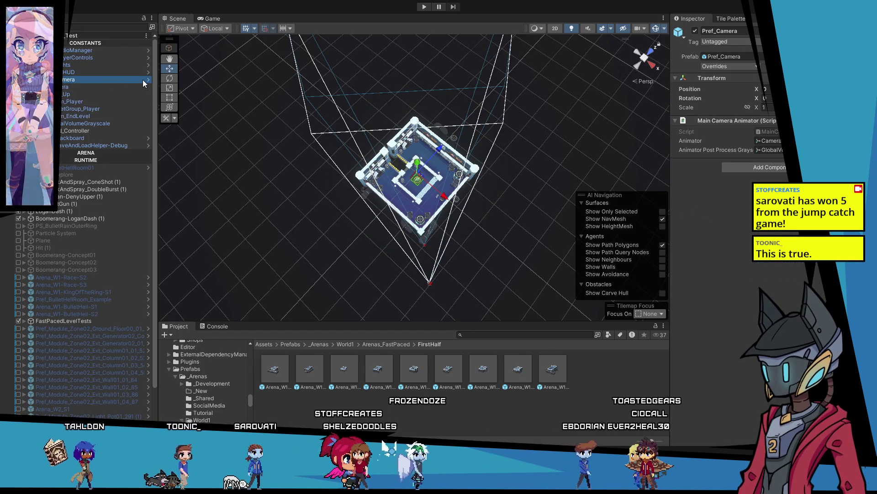
click(69, 118)
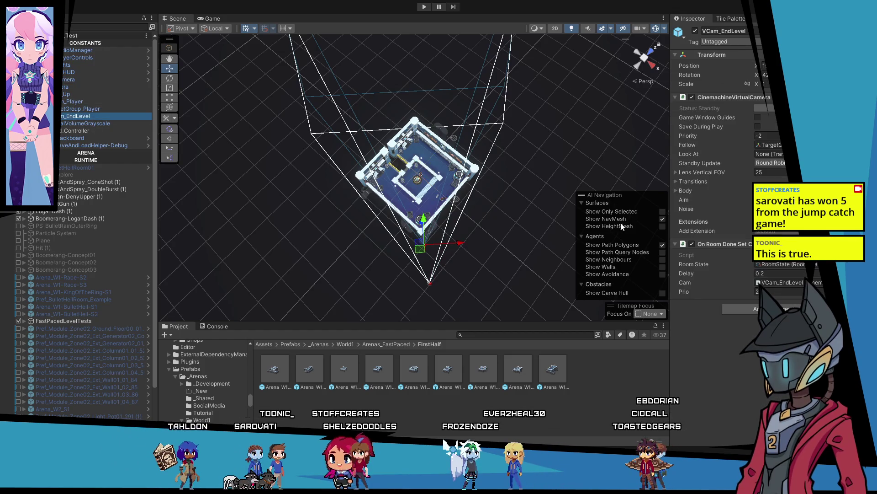
click(742, 314)
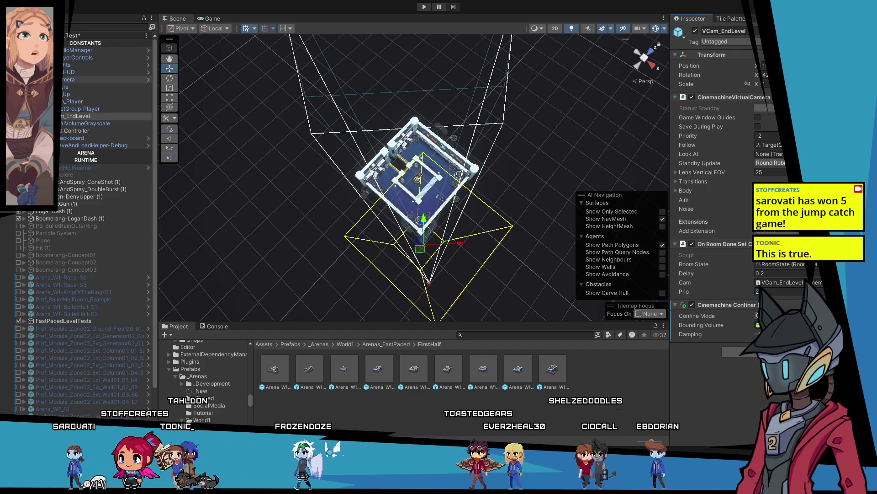
scroll(37, 175, down, 3)
scroll(81, 361, down, 1)
click(358, 175)
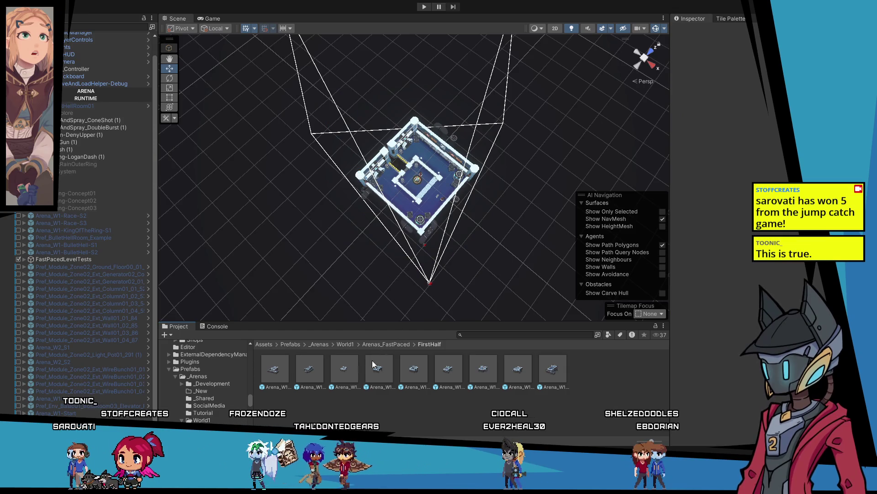
Step: Copy the CameraBounds object and open the Arena_W1-BS3 prefab for editing
click(414, 215)
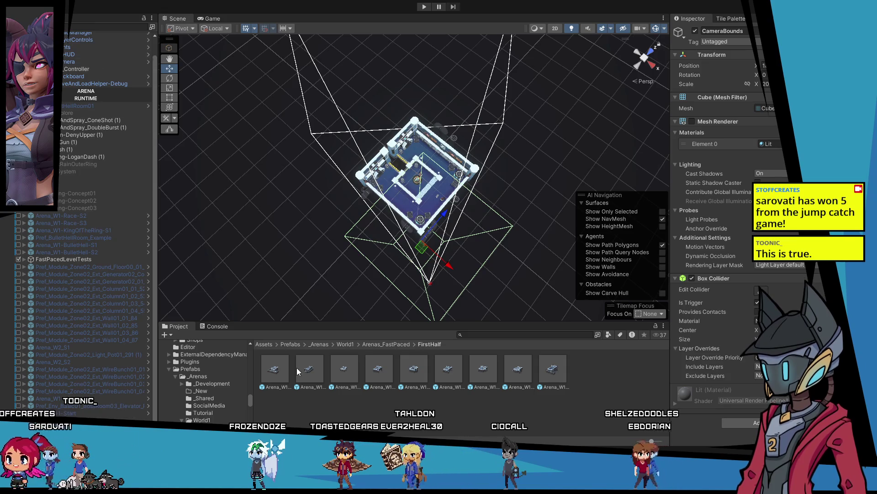
click(343, 370)
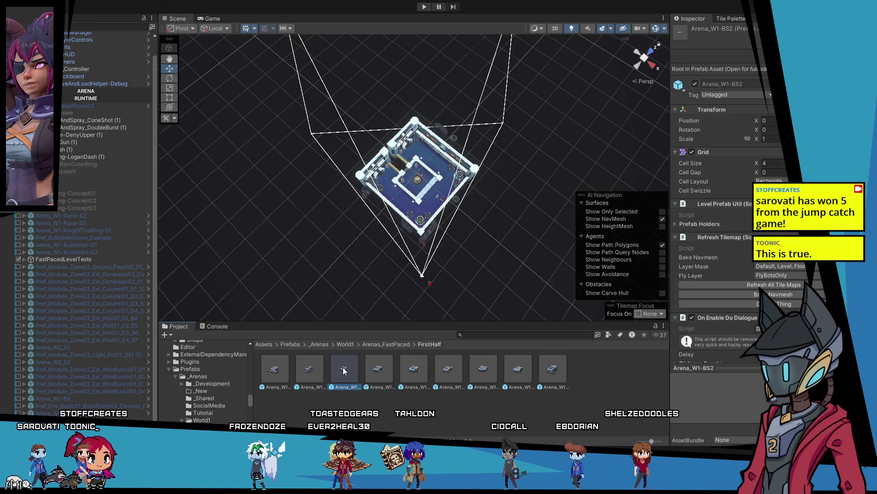
click(378, 370)
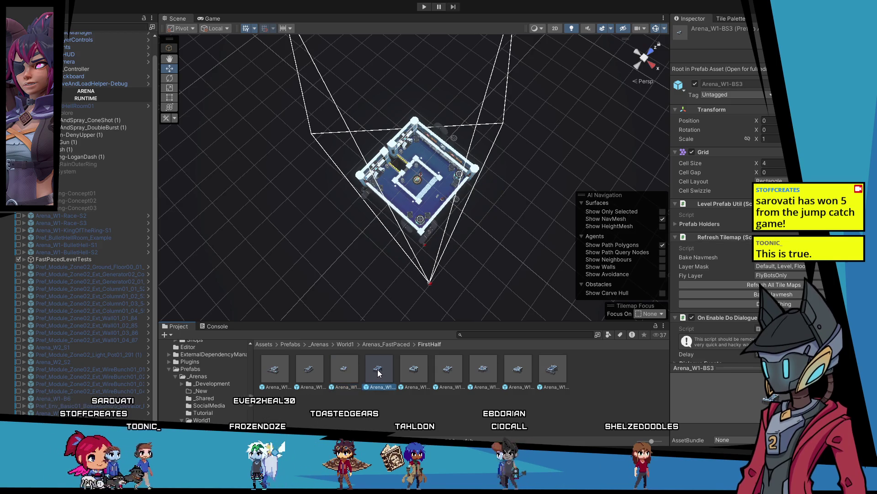
double_click(378, 370)
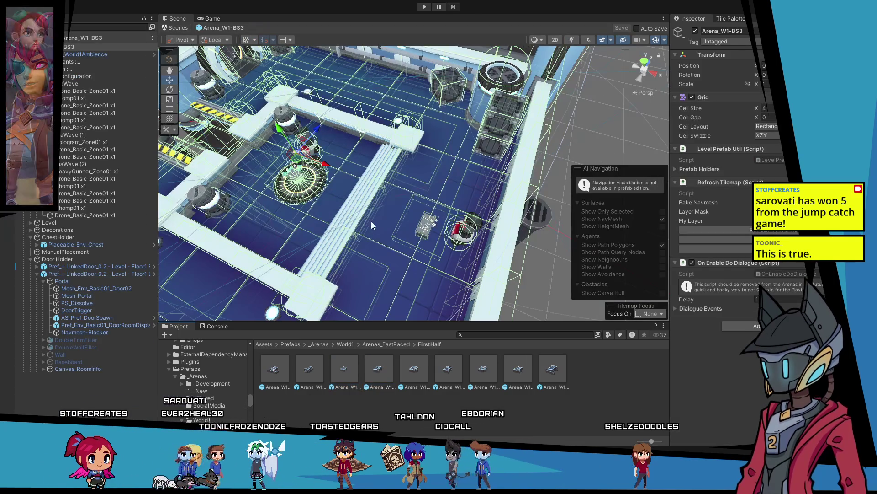
scroll(366, 201, up, 2)
scroll(367, 202, down, 6)
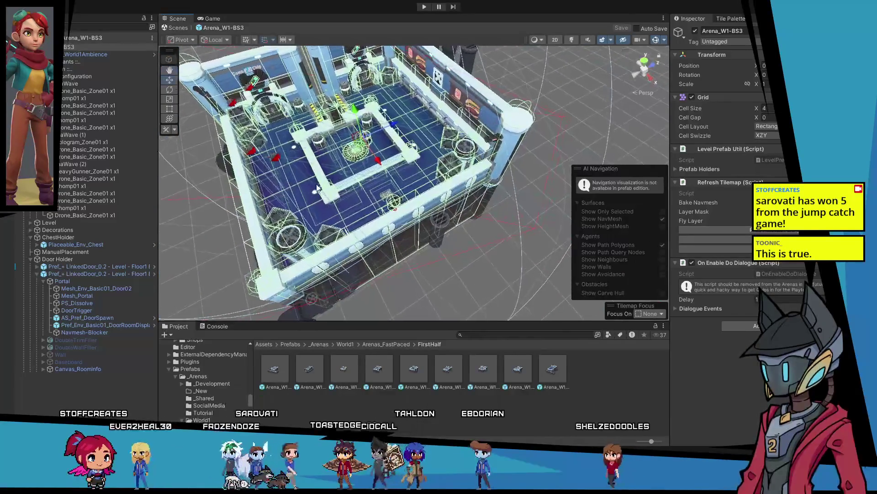
scroll(347, 207, up, 1)
Step: Paste CameraBounds under the Arena_W1-BS3 root and save the prefab
click(67, 48)
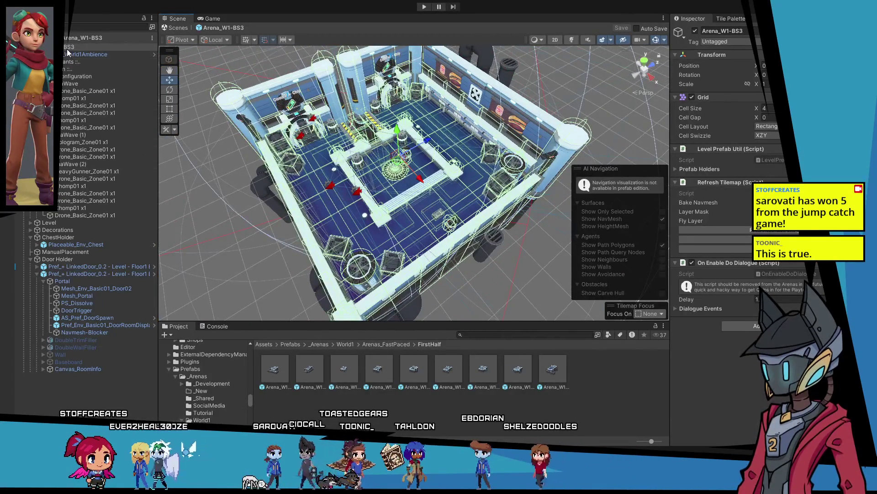
key(ctrl+v)
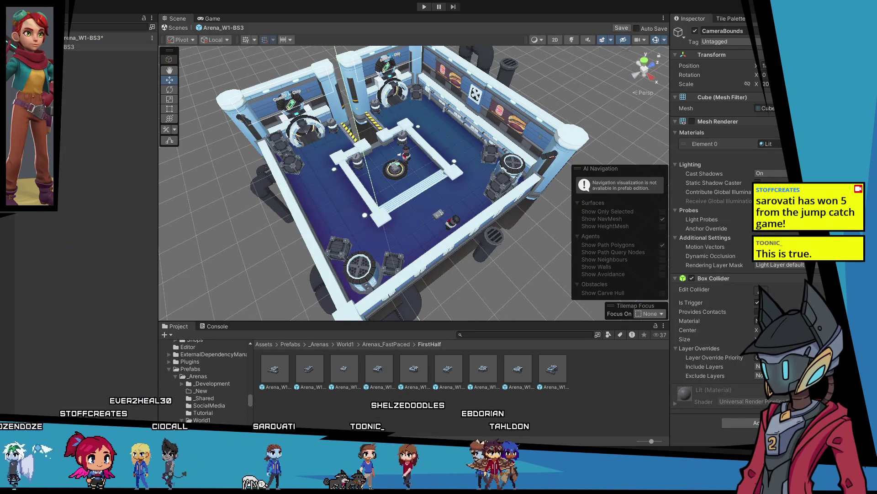
click(620, 28)
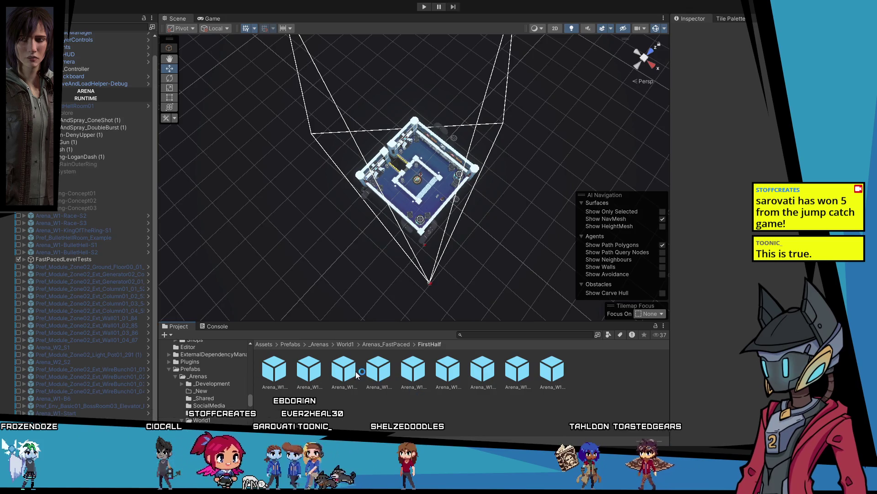
click(357, 375)
click(376, 373)
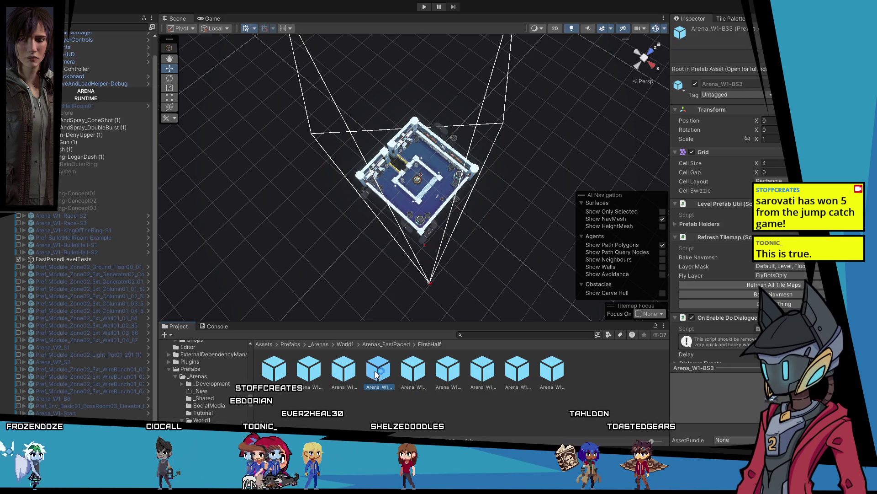
Step: Open the Arena_W1-BS4 prefab and orbit to an oblique view over the arena
double_click(405, 373)
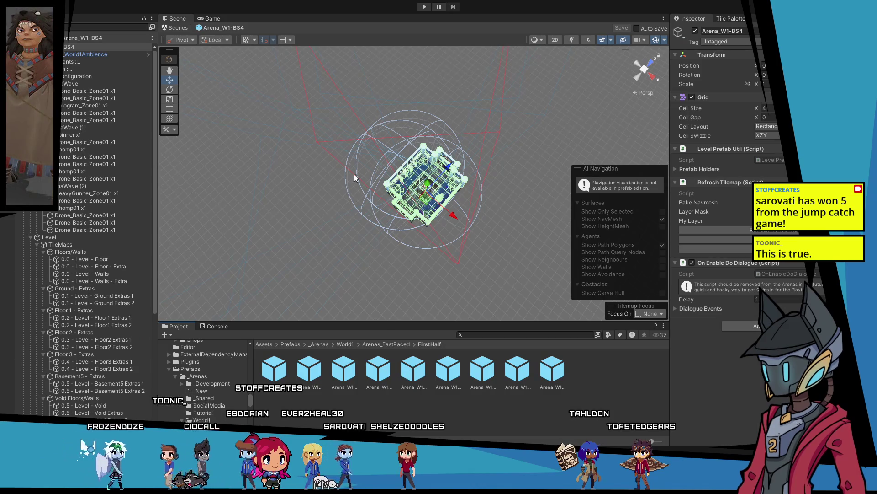
scroll(388, 183, up, 5)
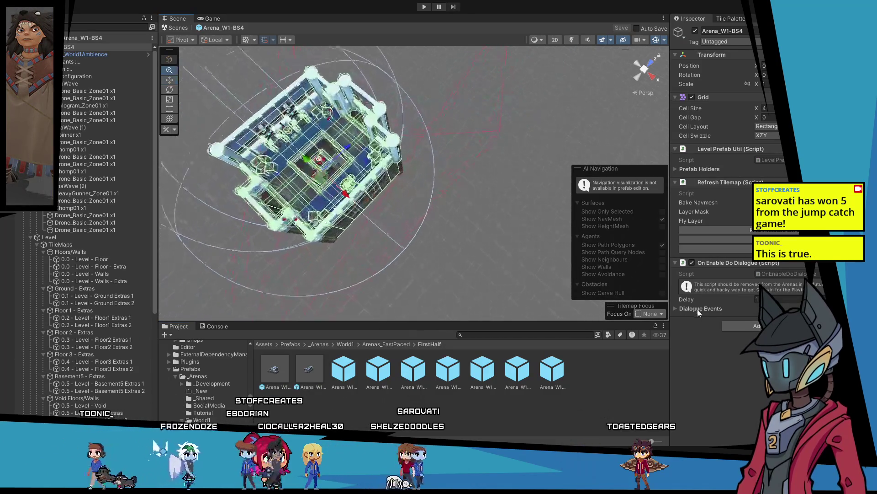
scroll(389, 183, up, 3)
mouse_move(388, 183)
mouse_down()
mouse_move(444, 198)
mouse_move(362, 224)
mouse_up()
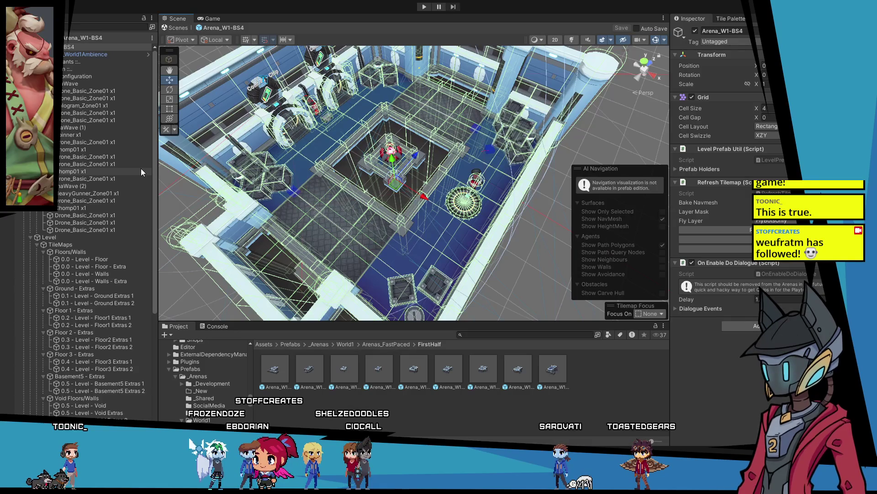
scroll(412, 210, down, 5)
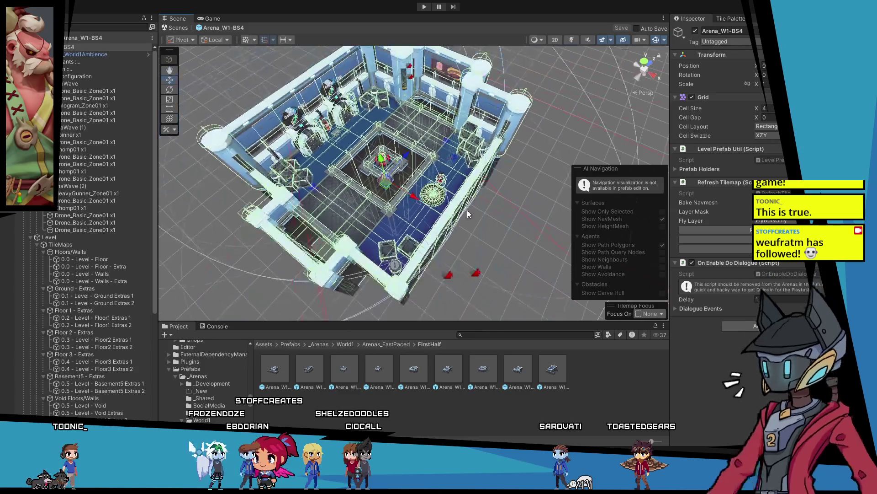
click(481, 215)
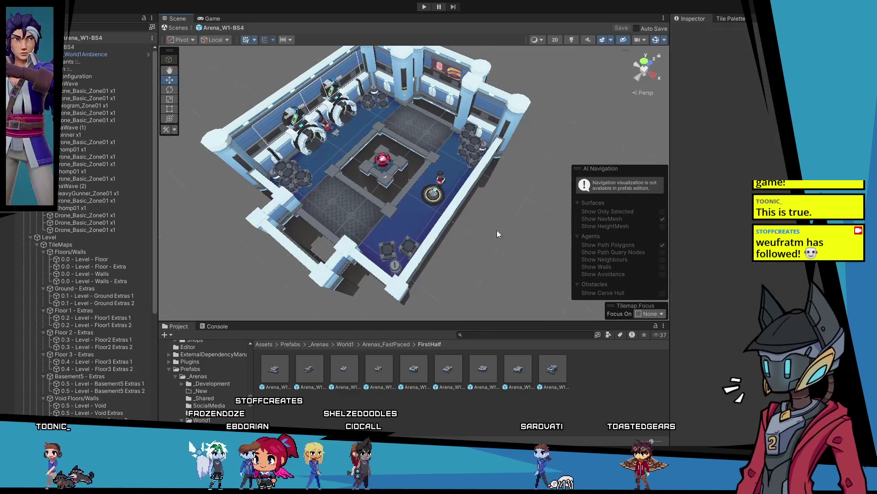
scroll(497, 229, up, 3)
scroll(368, 174, up, 5)
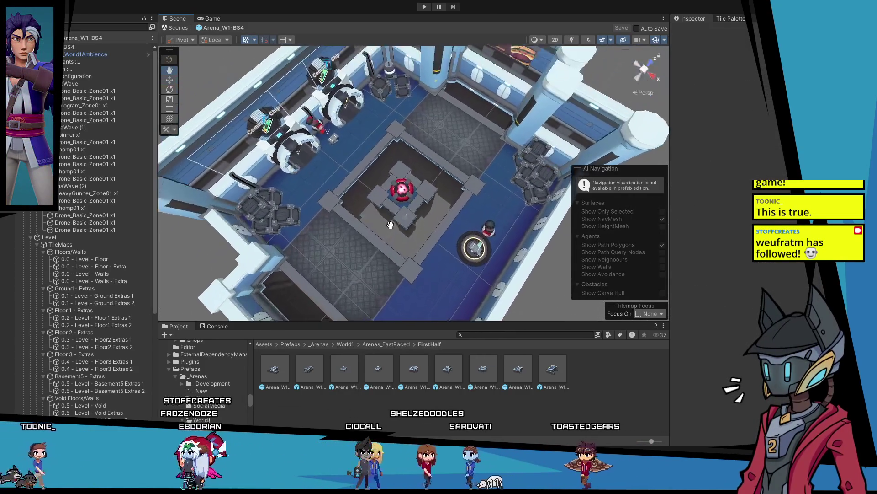
scroll(348, 200, up, 5)
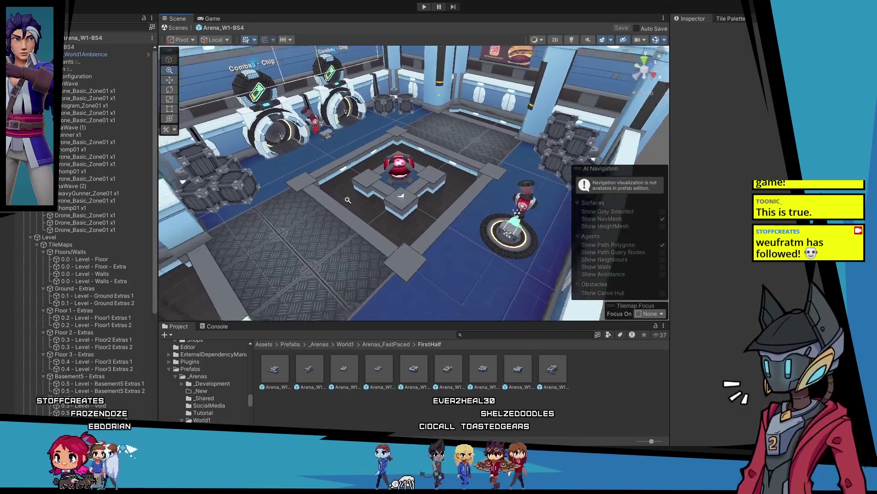
scroll(348, 200, down, 2)
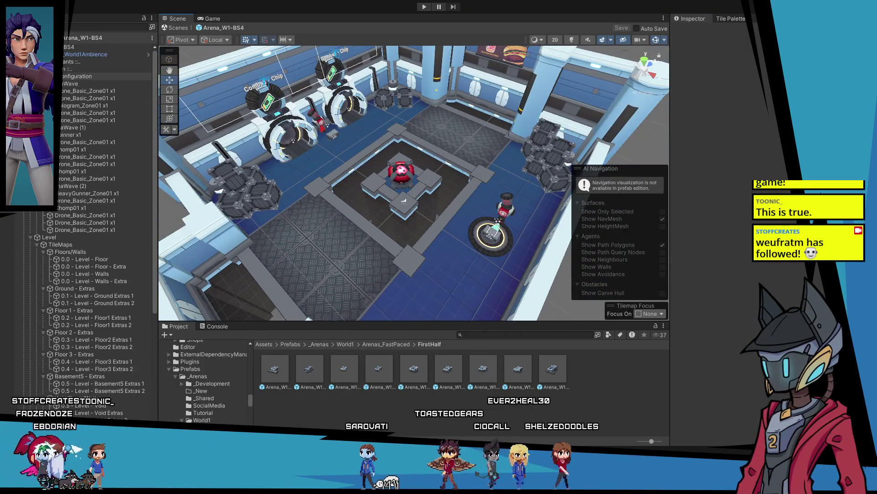
scroll(92, 293, down, 5)
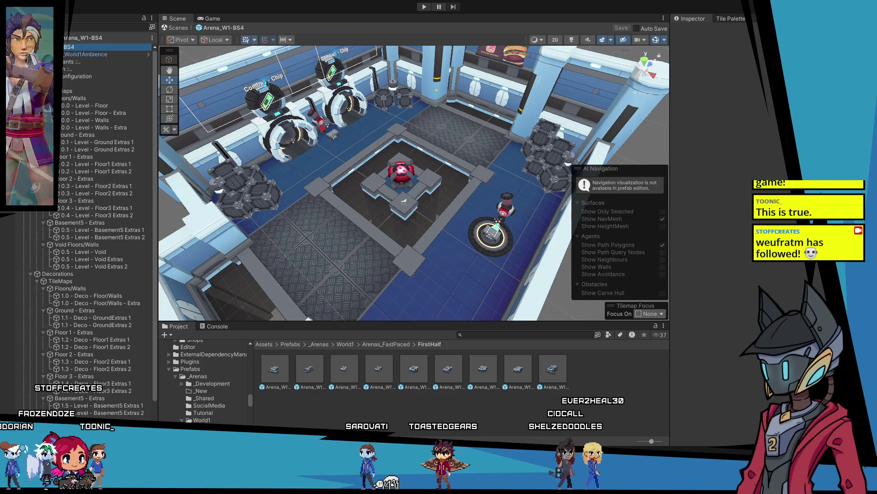
Step: Collapse the BS4 root's children and expand Configuration to list Wave, Wave (1) and Wave (2)
click(91, 46)
key(Left)
click(68, 160)
mouse_move(347, 196)
mouse_down()
mouse_move(355, 210)
mouse_move(487, 221)
mouse_move(492, 260)
mouse_up()
scroll(487, 221, down, 5)
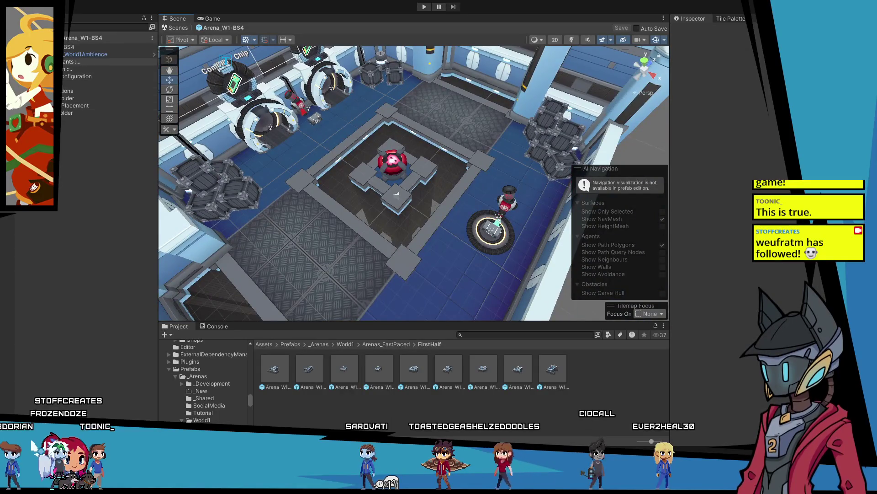
click(51, 76)
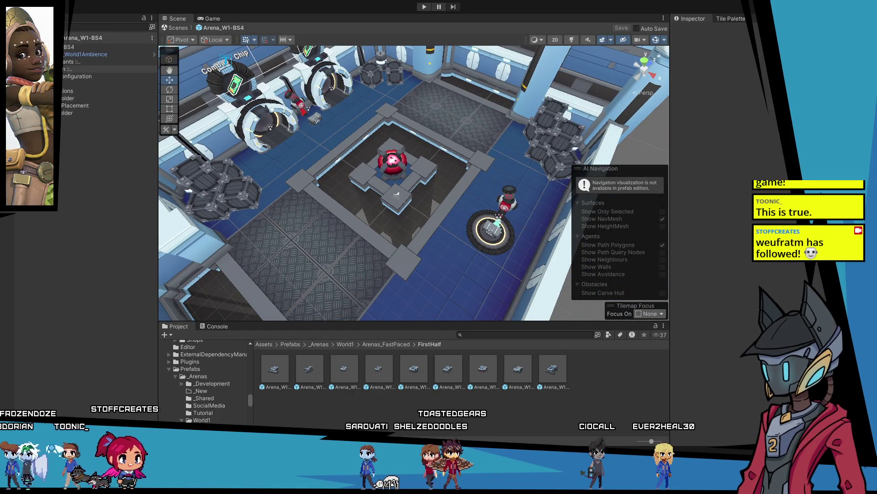
click(51, 76)
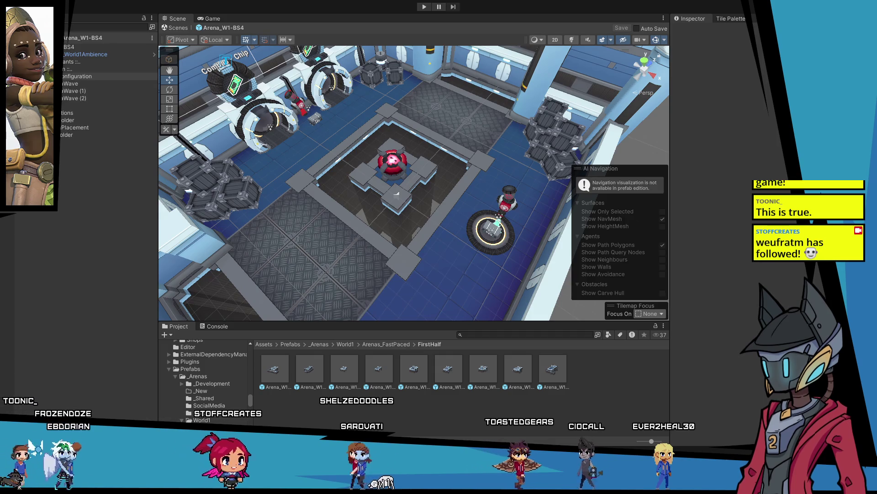
key(Left)
Step: Select the first ArenaWave and expand all three waves to list their spawn points
click(51, 76)
click(71, 83)
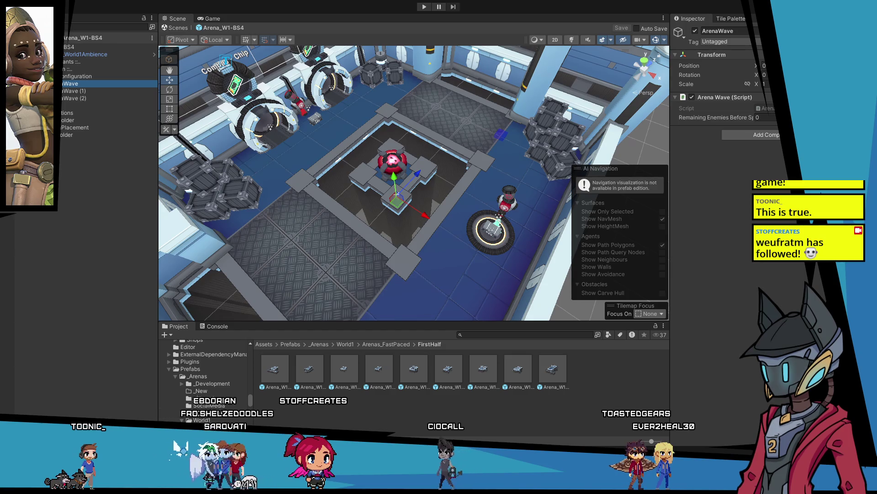
alt+click(51, 76)
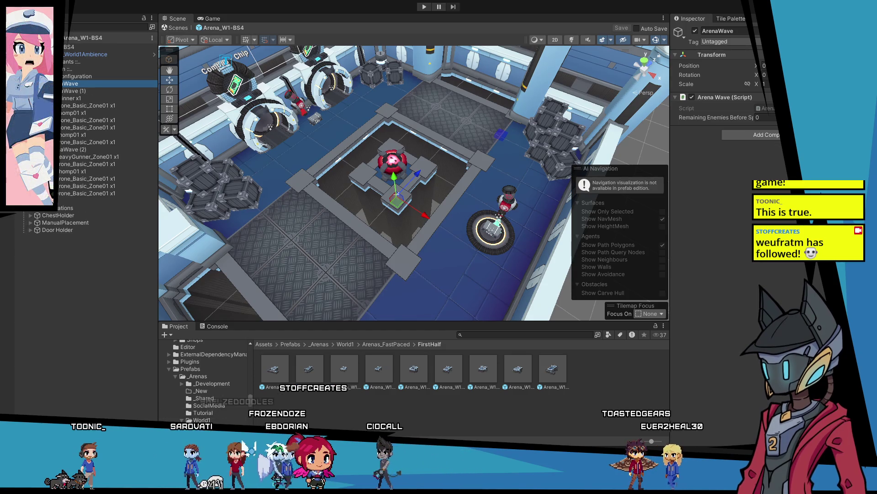
Step: Check Spawn Delay on each Drone_Basic_Zone01 spawn point in the Inspector
click(111, 91)
click(102, 106)
click(102, 113)
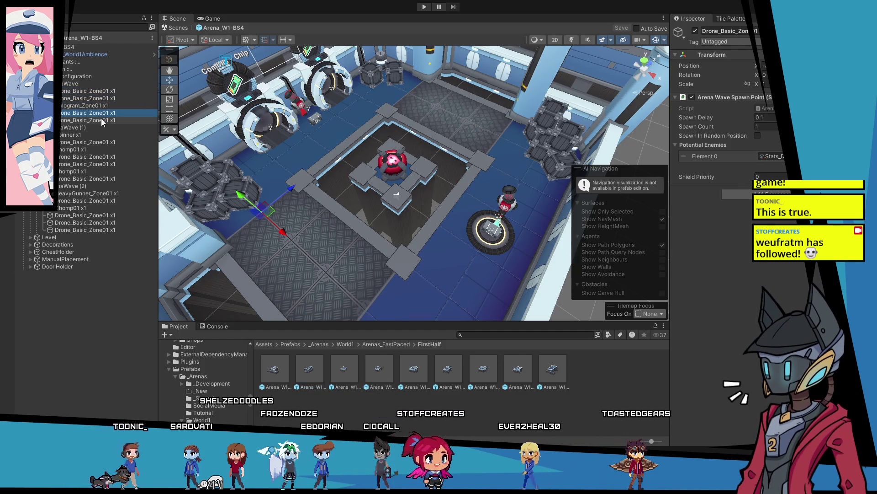
click(101, 121)
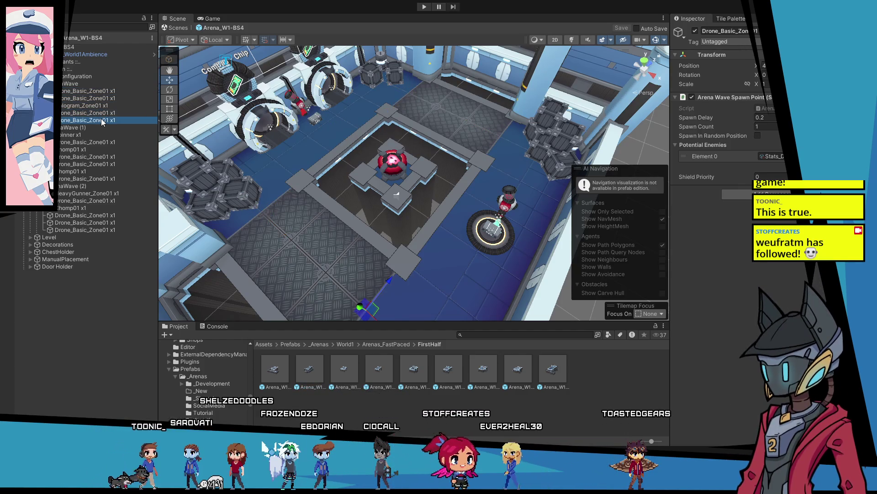
click(94, 142)
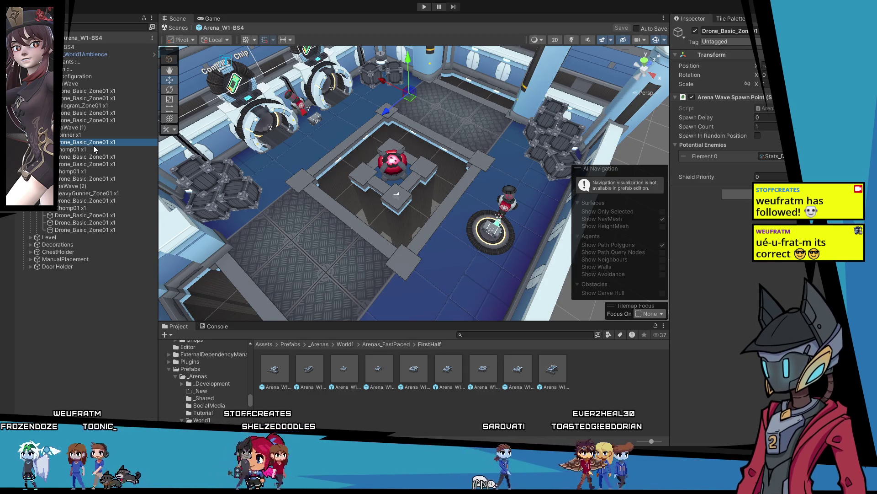
click(76, 321)
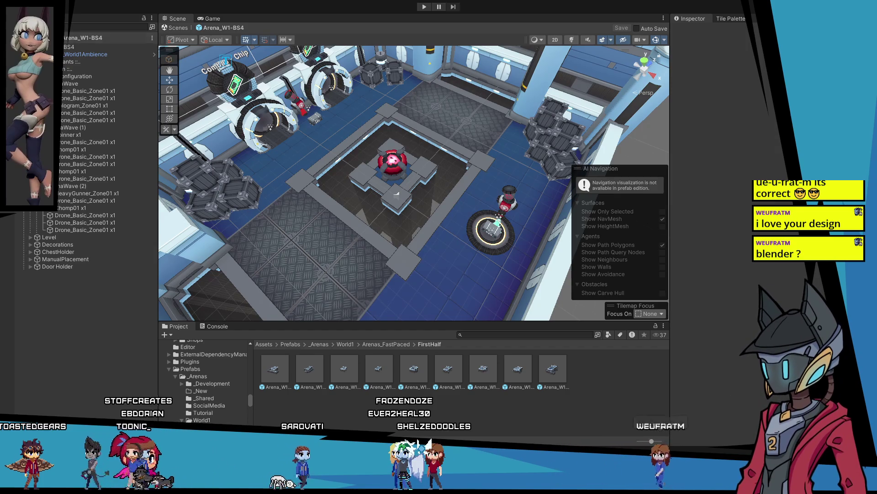
Step: Return from Prefab Mode to the test scene and run a brief play test
click(28, 38)
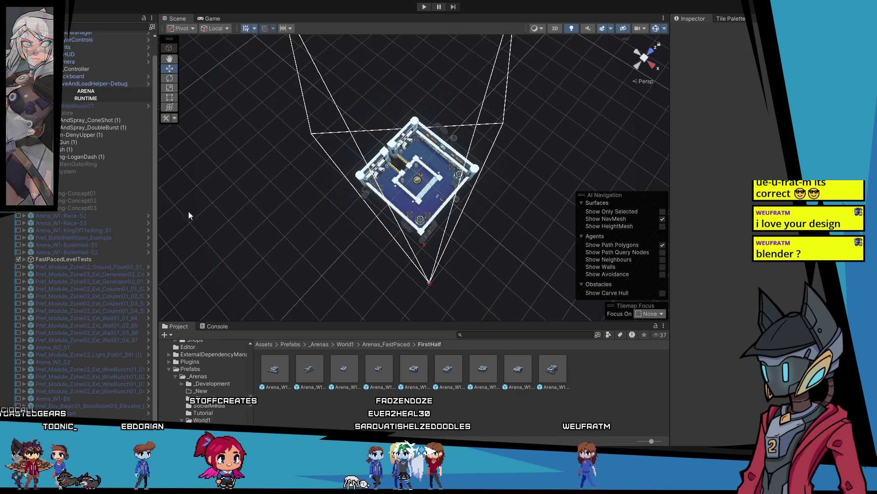
scroll(72, 98, up, 1)
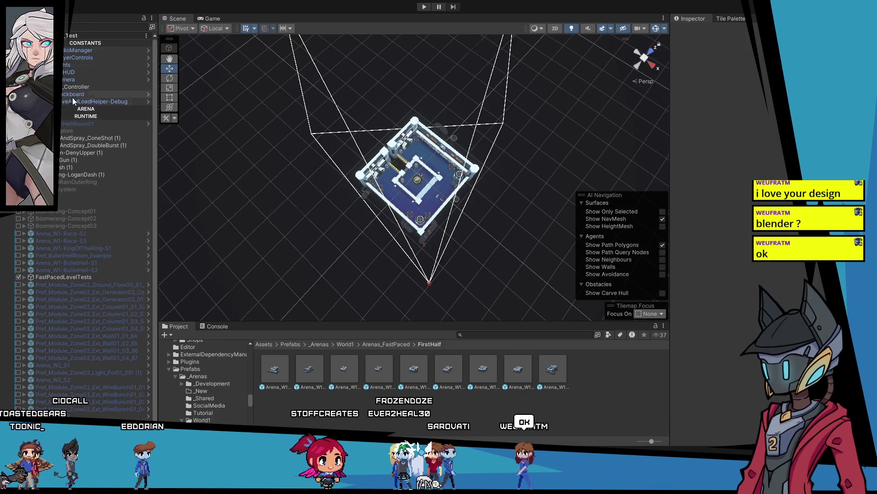
scroll(86, 229, down, 3)
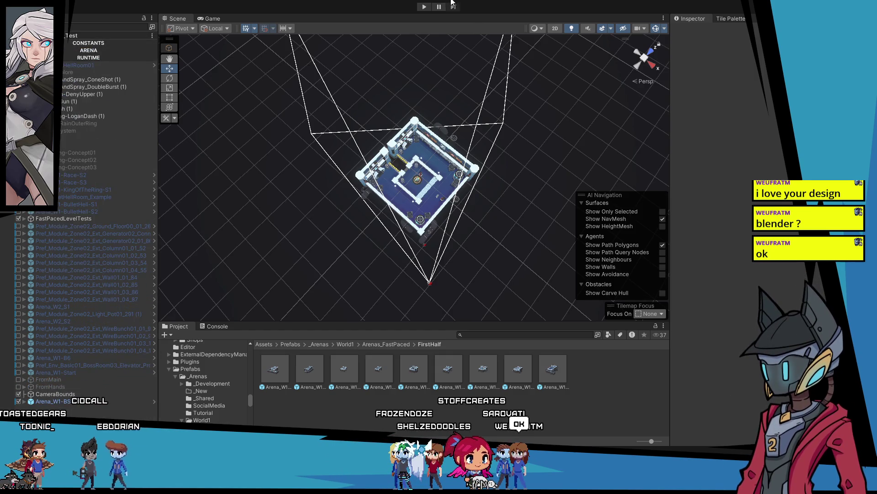
click(425, 7)
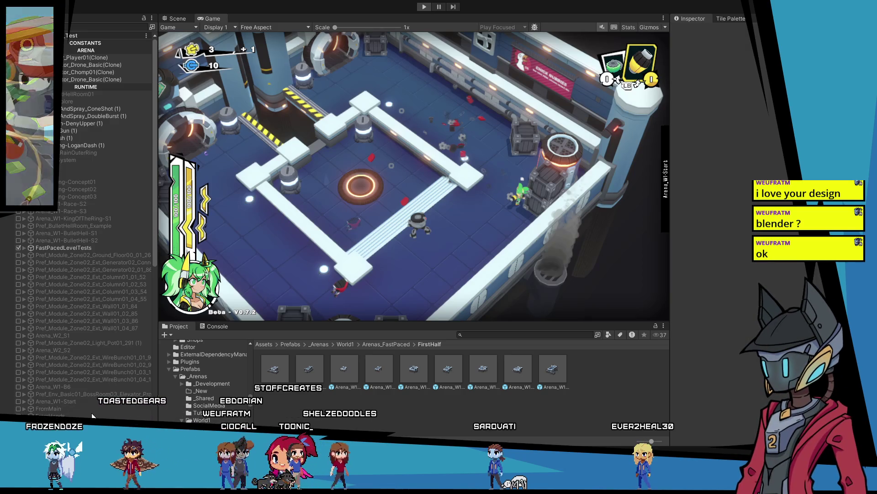
key(ctrl+1)
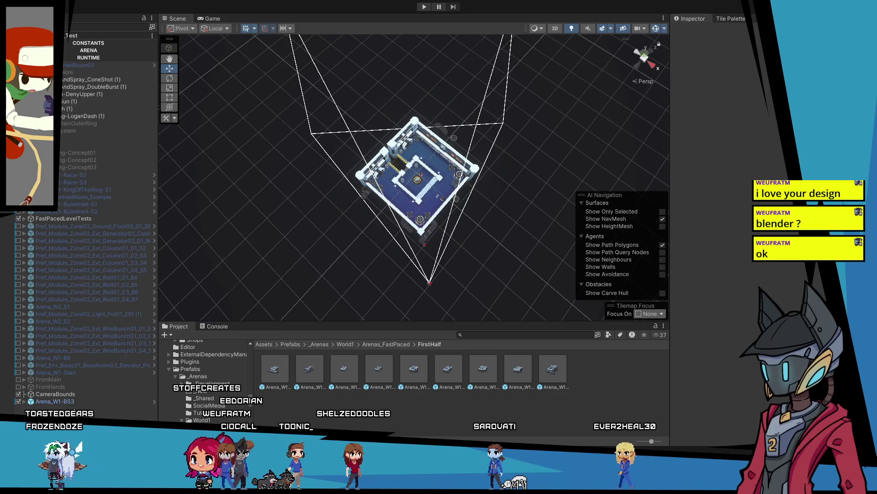
Step: Delete Arena_W1-BS3, drop the Arena_W1-BS4 prefab into the Test scene, and save
click(114, 401)
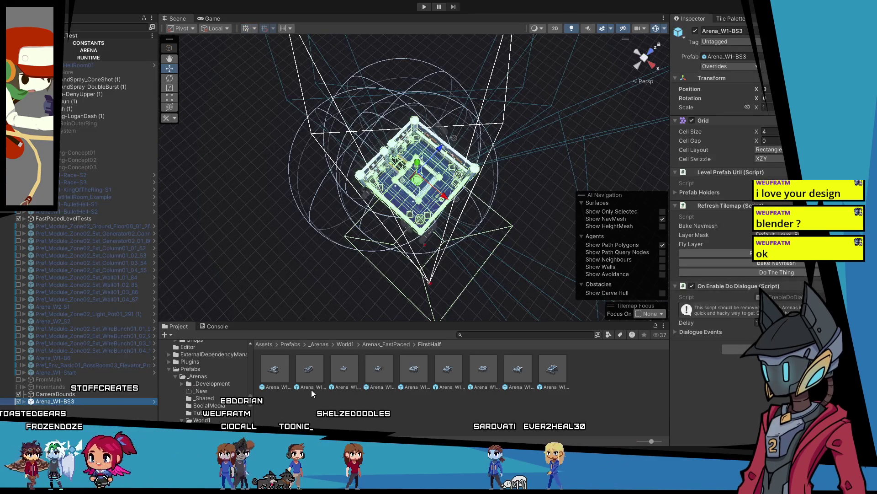
key(Delete)
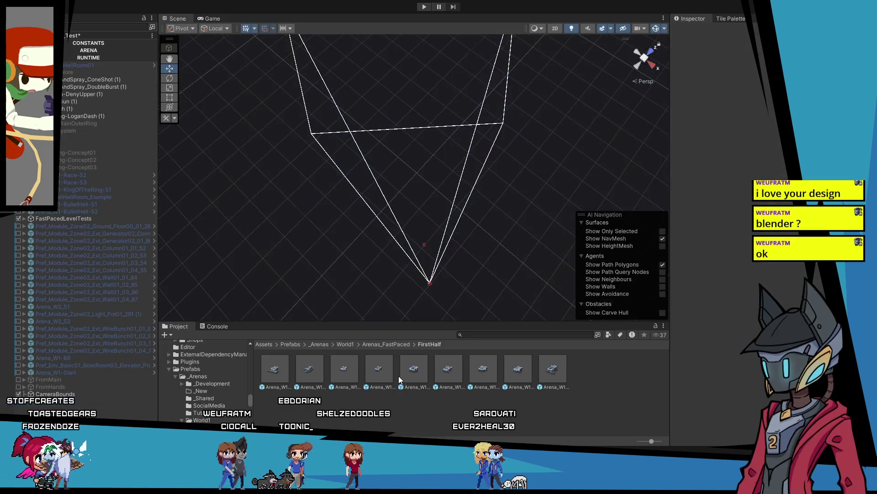
click(417, 369)
mouse_move(420, 368)
mouse_down()
mouse_move(411, 274)
mouse_move(422, 65)
mouse_move(393, 76)
mouse_up()
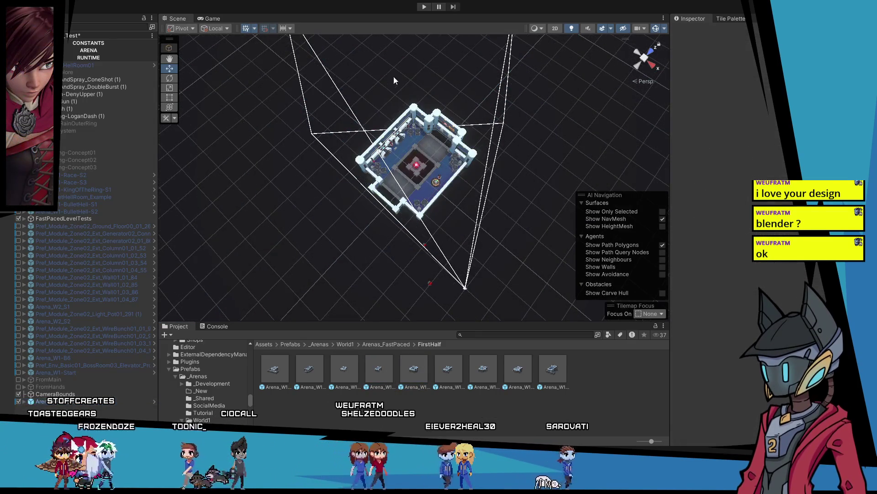
key(ctrl+s)
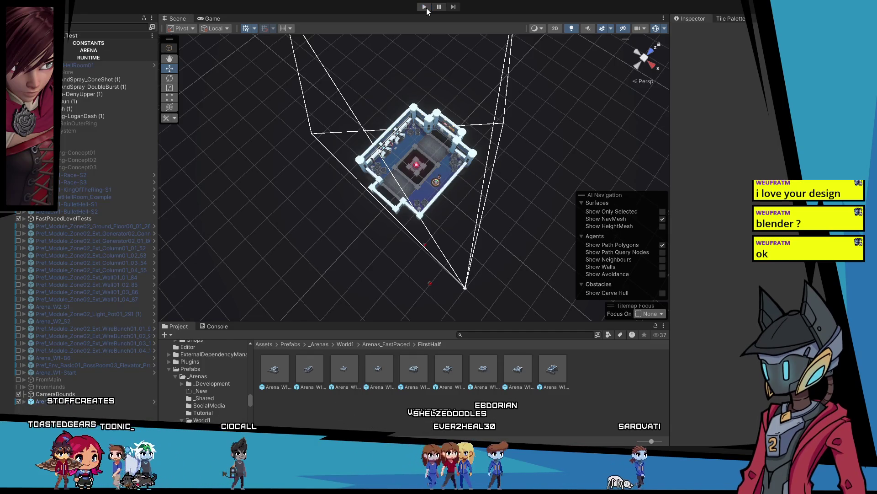
Step: Run a play test of the Test scene with Arena_W1-BS4, then stop it
click(425, 6)
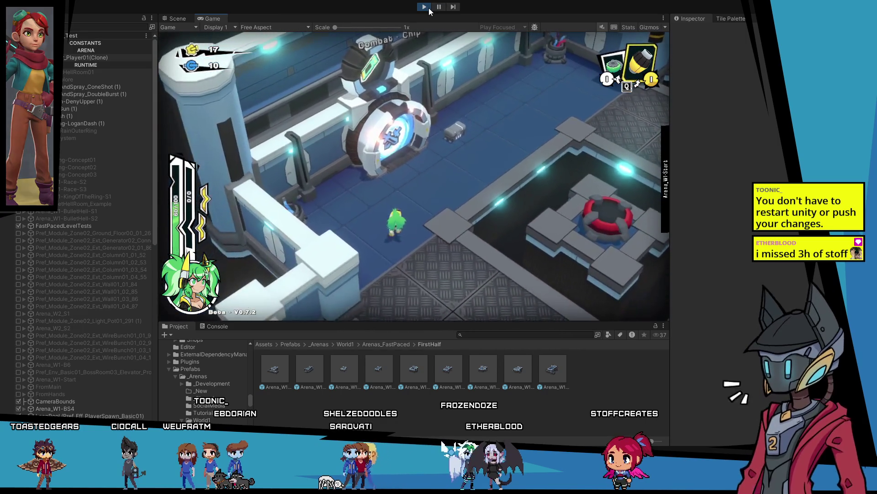
click(428, 7)
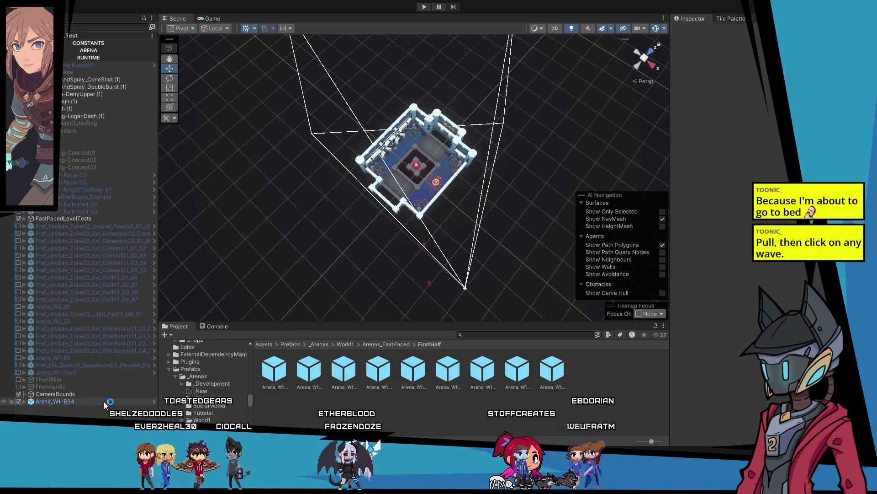
click(372, 371)
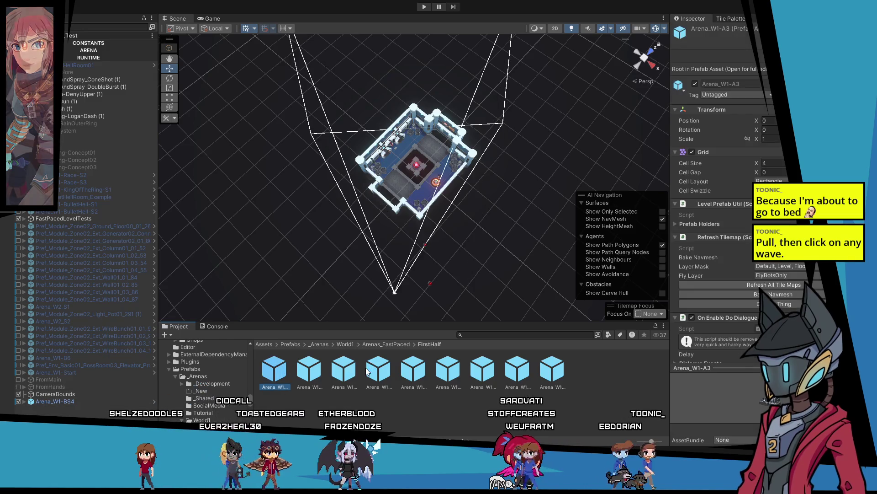
click(403, 371)
double_click(402, 370)
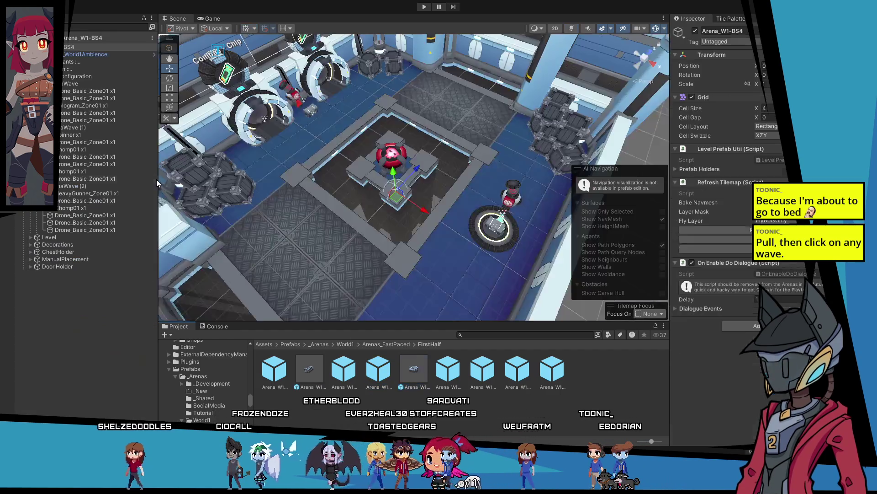
click(73, 83)
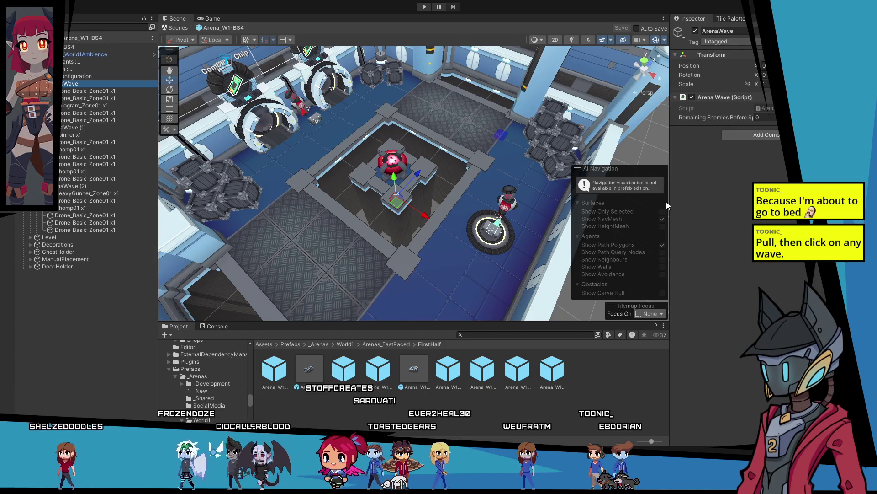
click(78, 128)
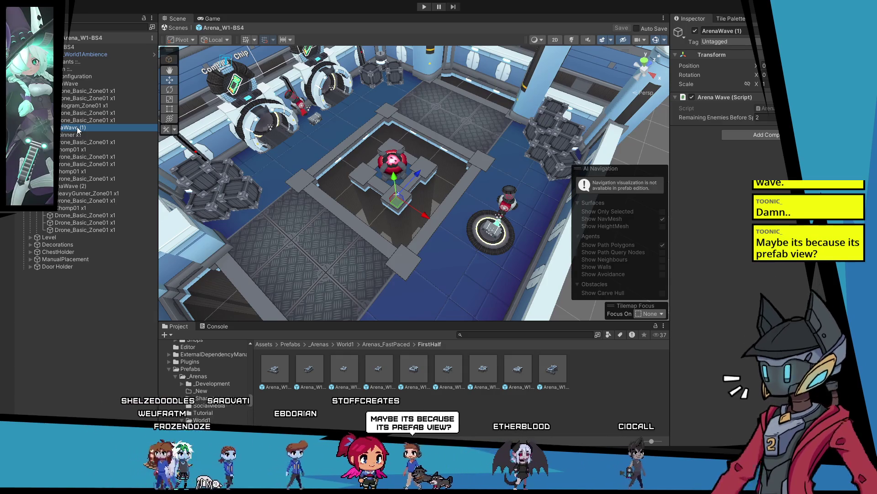
click(59, 38)
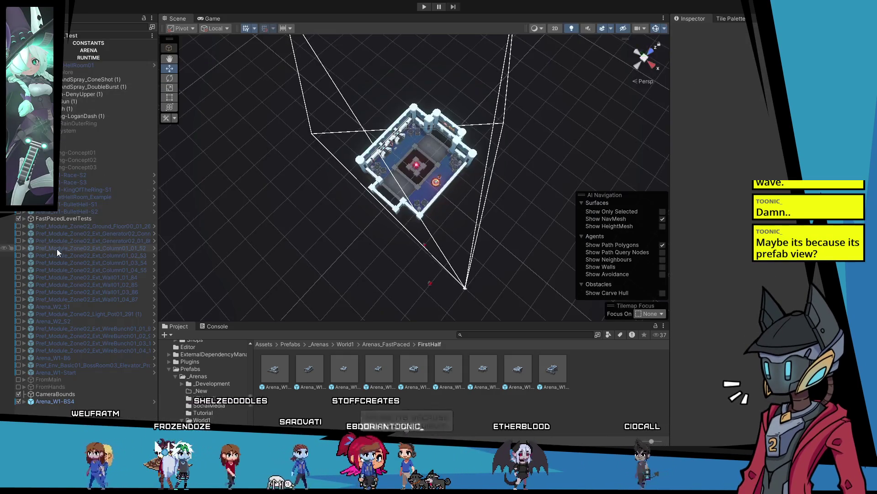
Step: Inspect ArenaWave (2)'s spawn markers in Arena_W1-BS4, then collapse and select the arena root
click(24, 401)
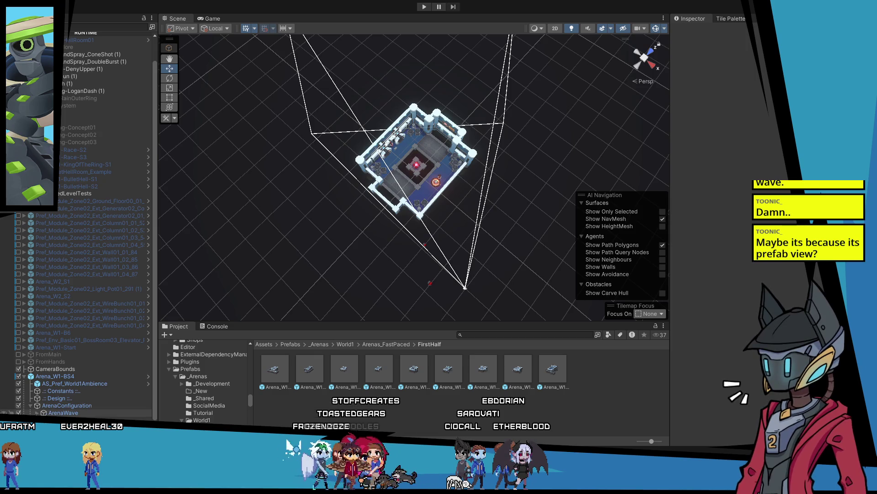
click(54, 412)
mouse_move(369, 168)
mouse_down()
mouse_move(386, 143)
mouse_move(519, 191)
mouse_move(506, 171)
mouse_move(265, 197)
mouse_move(481, 148)
mouse_move(396, 205)
mouse_move(395, 216)
mouse_move(440, 224)
mouse_move(434, 217)
mouse_move(501, 150)
mouse_move(248, 188)
mouse_move(220, 165)
mouse_up()
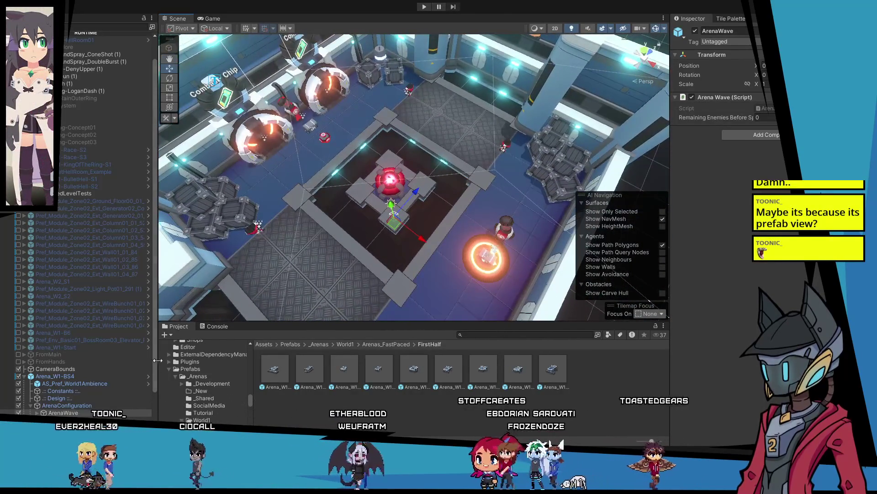
key(Down)
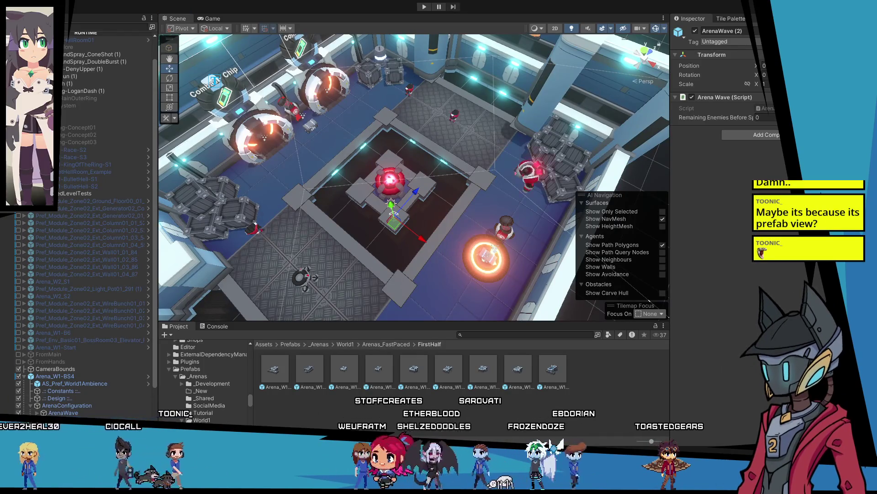
drag(347, 254, 236, 134)
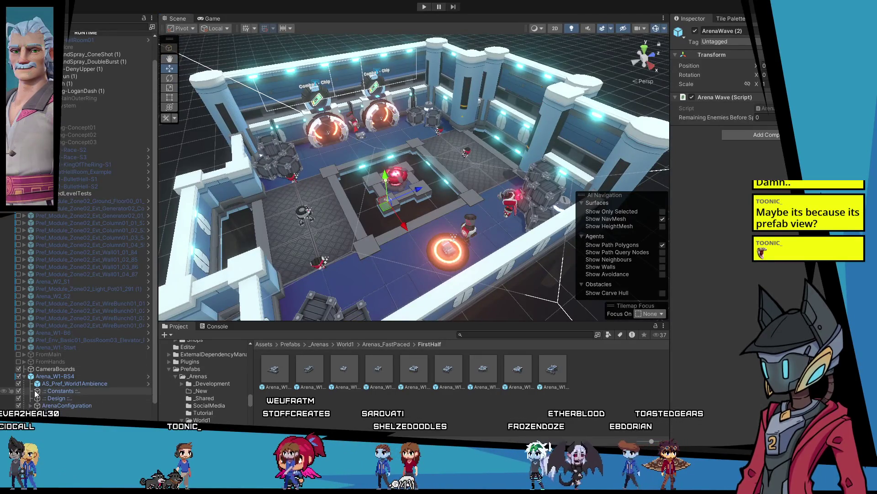
click(23, 375)
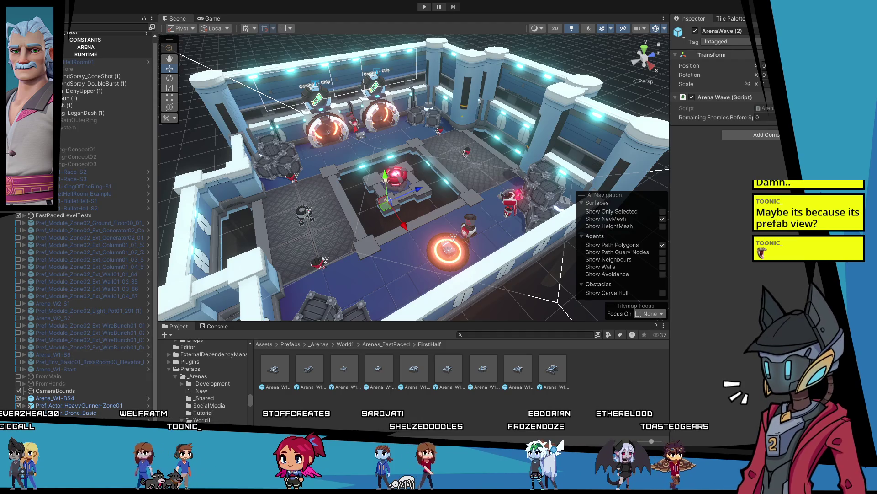
key(Delete)
click(87, 400)
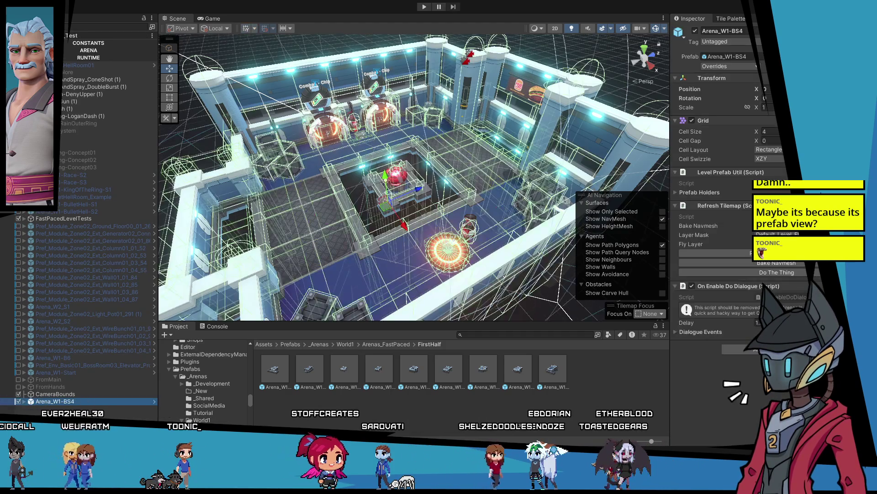
click(88, 393)
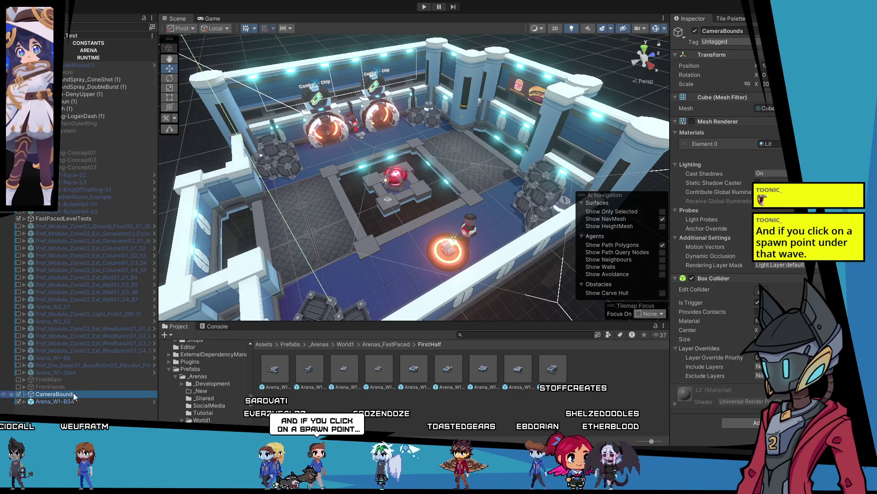
click(48, 401)
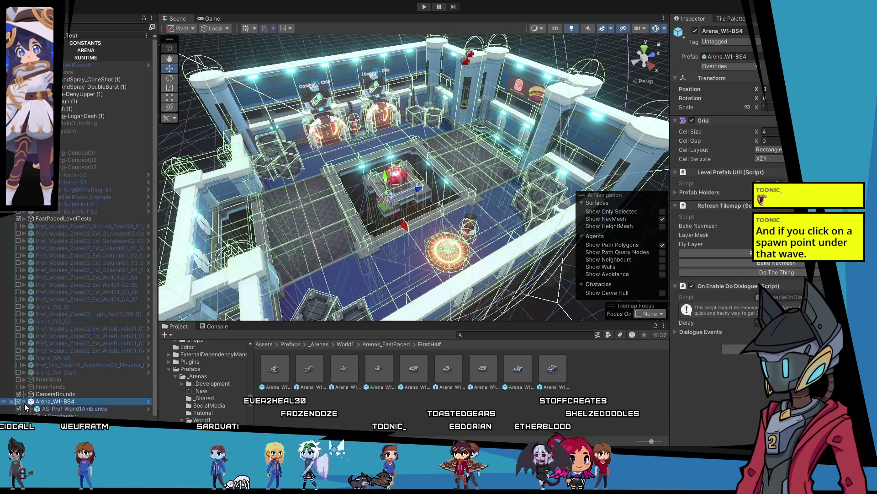
click(25, 402)
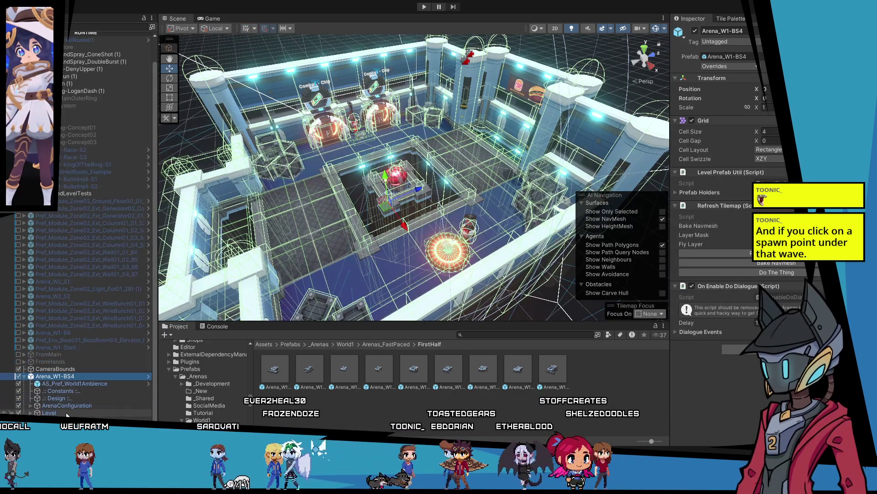
click(30, 405)
click(64, 413)
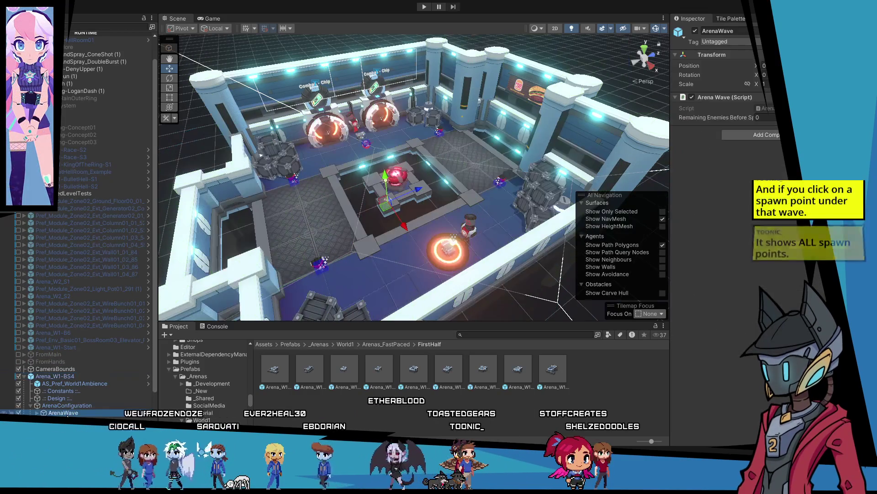
click(64, 420)
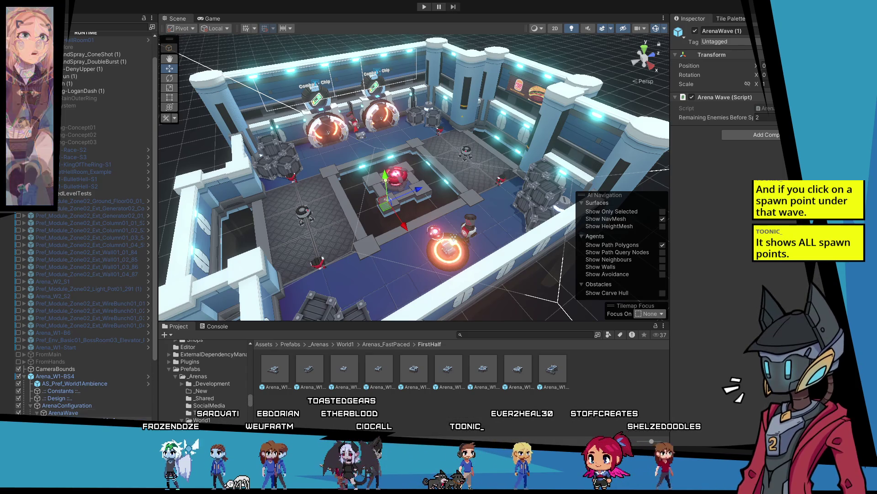
click(438, 131)
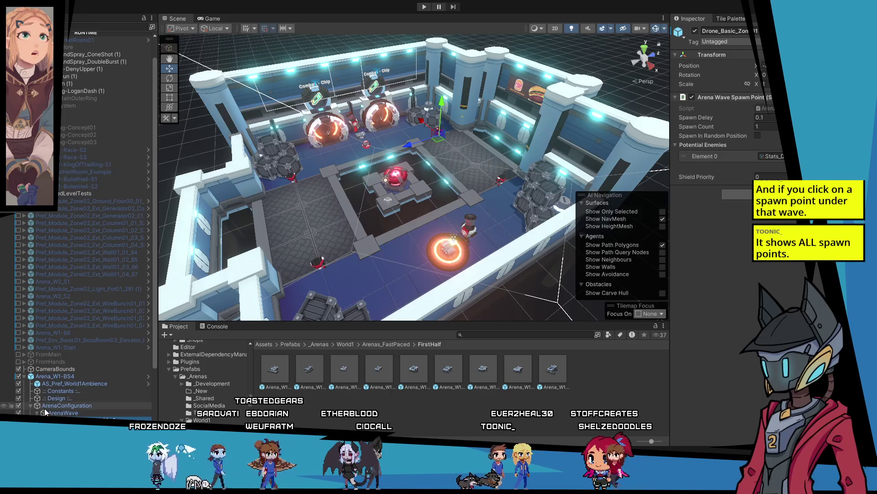
click(24, 376)
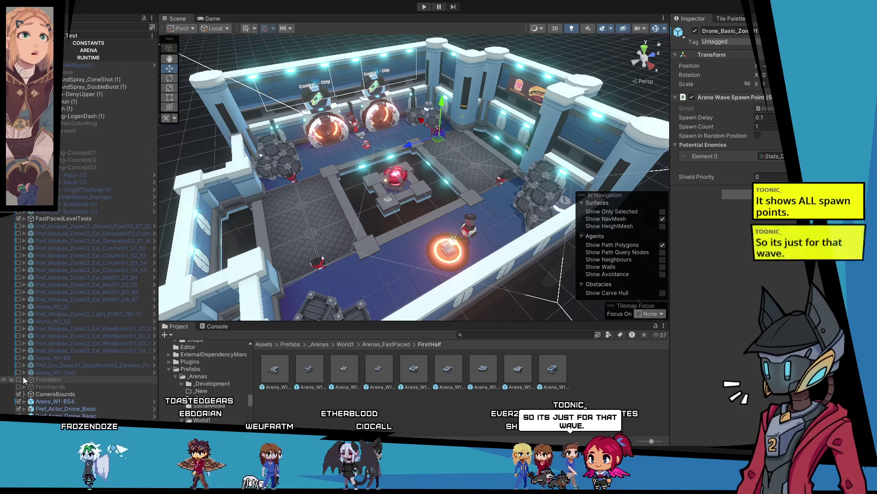
click(92, 396)
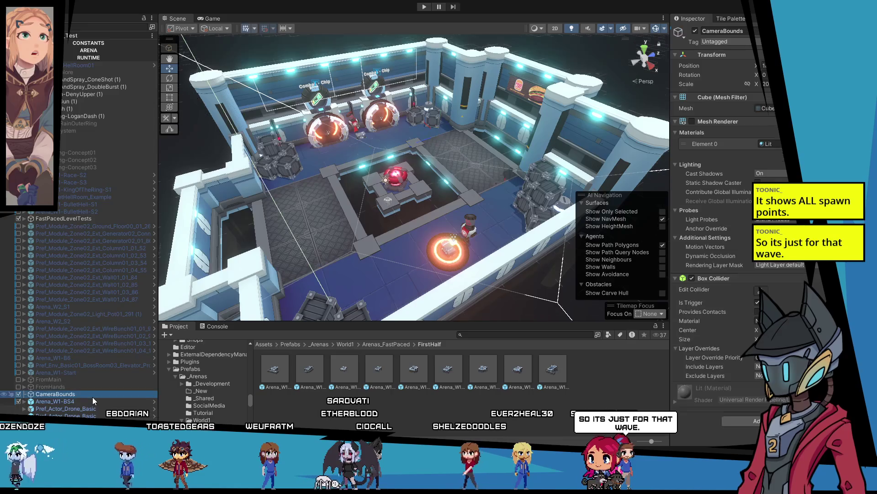
double_click(374, 368)
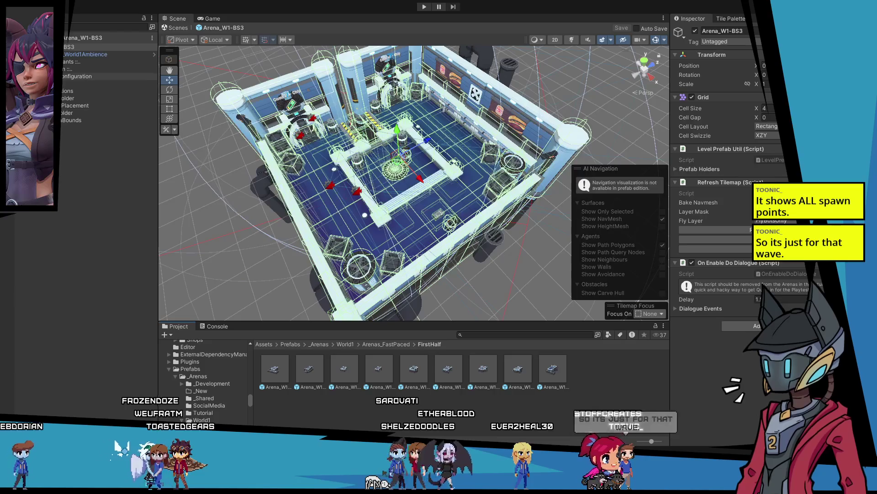
click(50, 83)
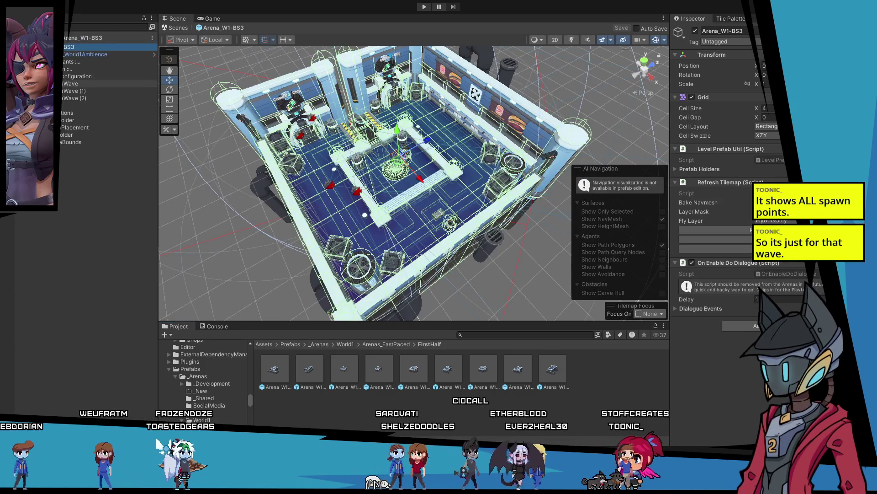
click(63, 91)
scroll(225, 169, up, 5)
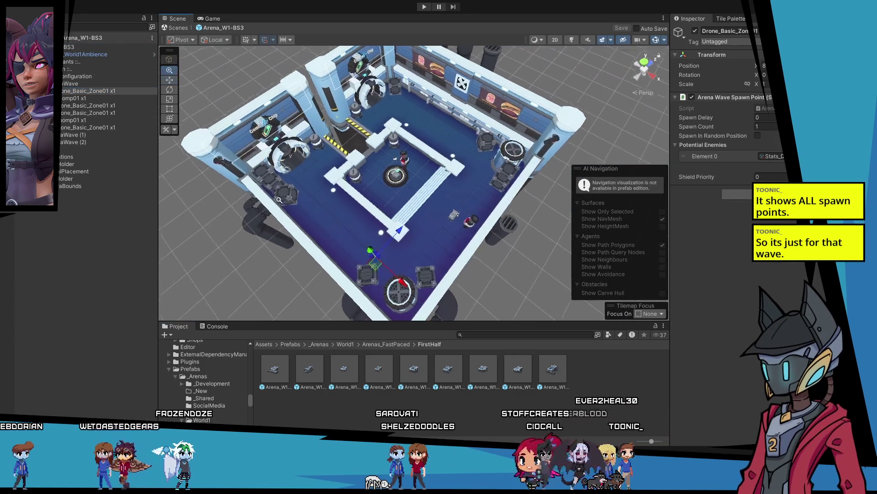
scroll(391, 185, down, 3)
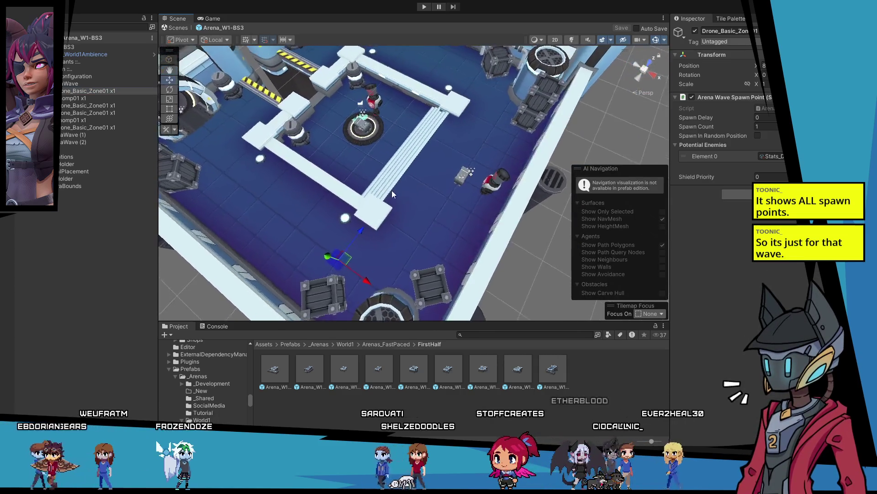
click(83, 106)
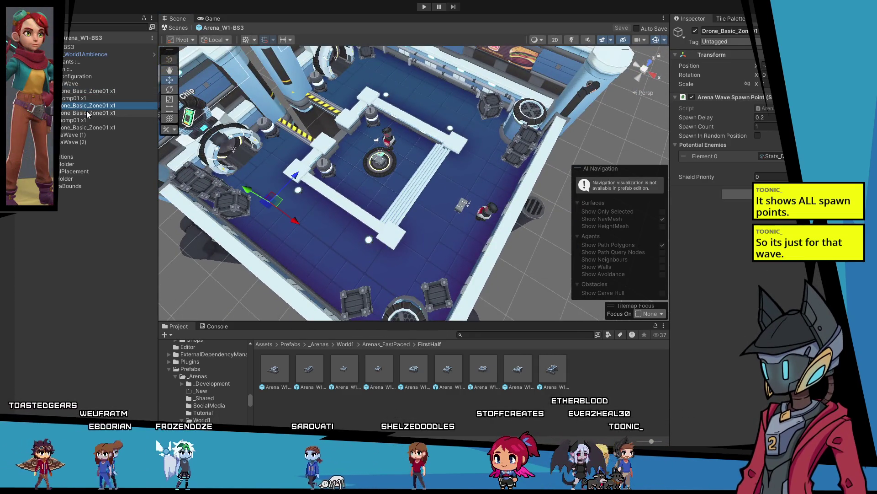
click(90, 120)
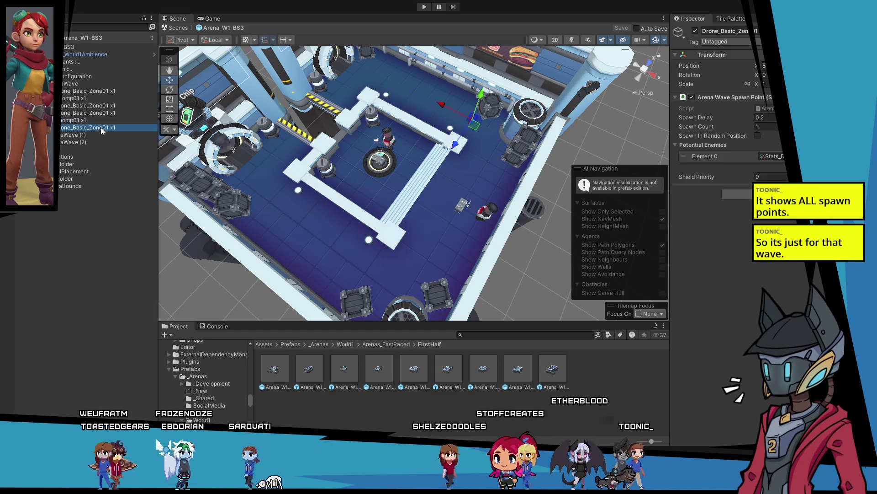
click(99, 105)
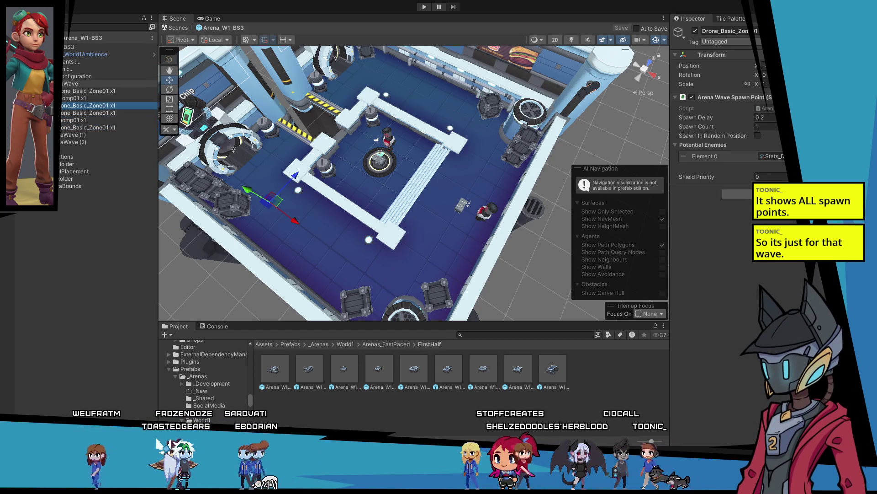
click(56, 83)
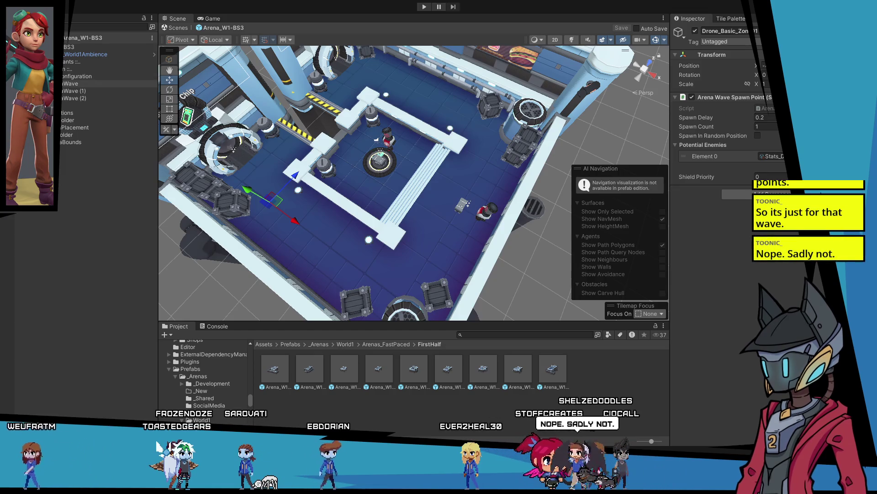
click(83, 194)
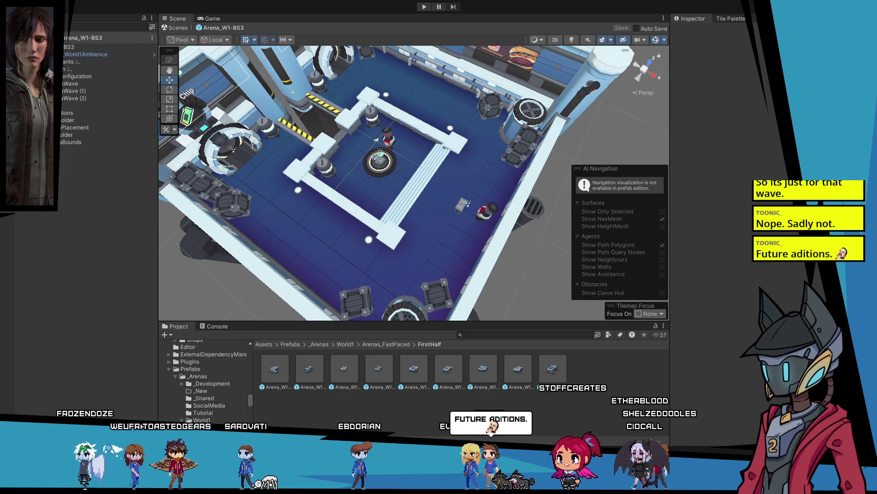
click(9, 37)
scroll(277, 181, down, 5)
mouse_move(277, 182)
mouse_down()
mouse_move(356, 226)
mouse_move(277, 263)
mouse_move(286, 238)
mouse_move(288, 136)
mouse_move(239, 58)
mouse_move(339, 249)
mouse_up()
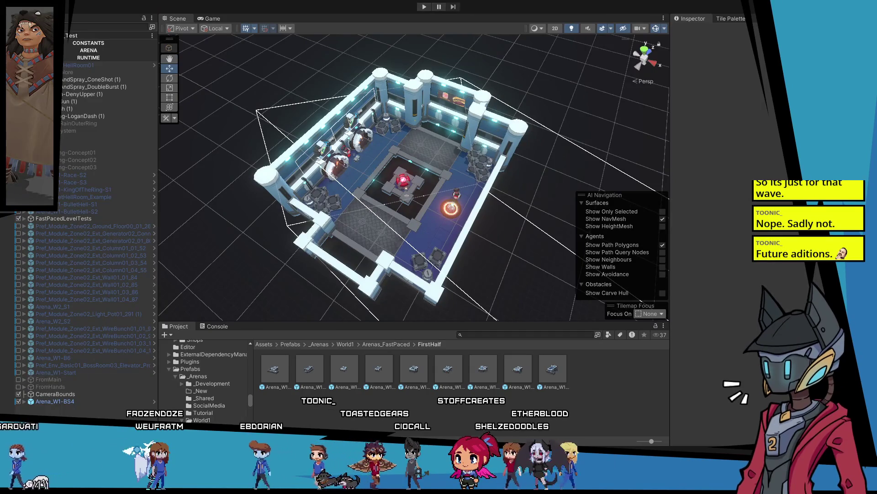